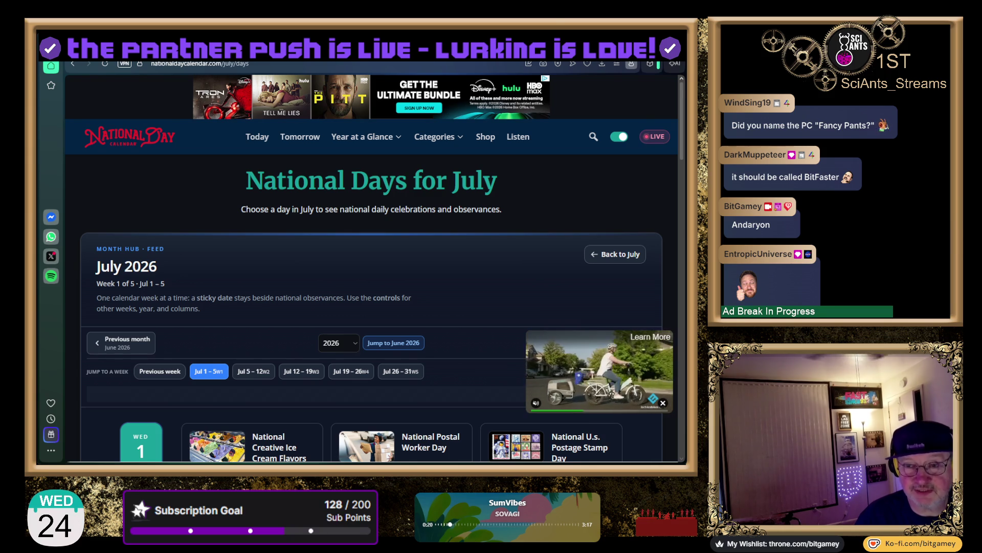
Scroll the July 2026 days page past the Wed 1 Jul cards to the Thu 2 Jul observances.
scroll(233, 294, down, 3)
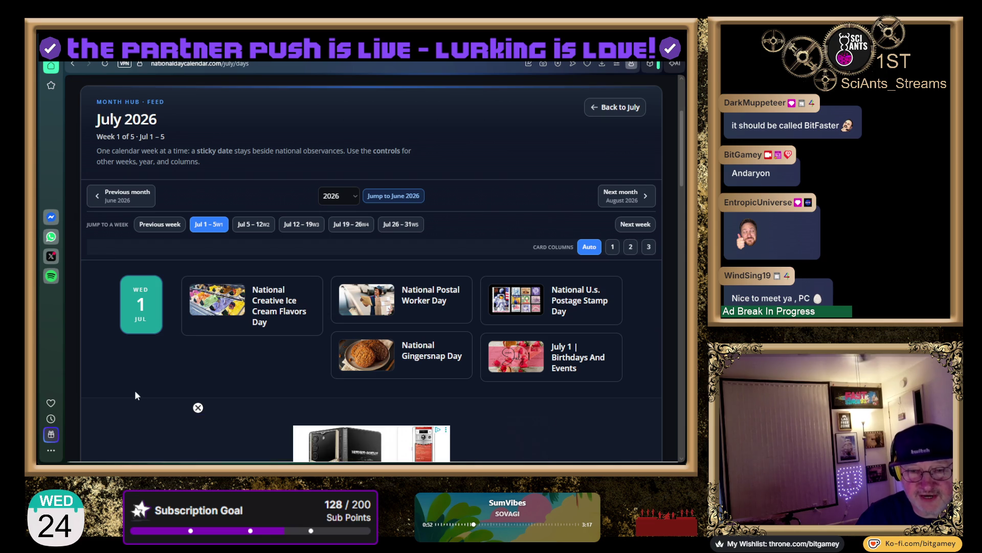
scroll(123, 380, down, 2)
scroll(122, 378, down, 1)
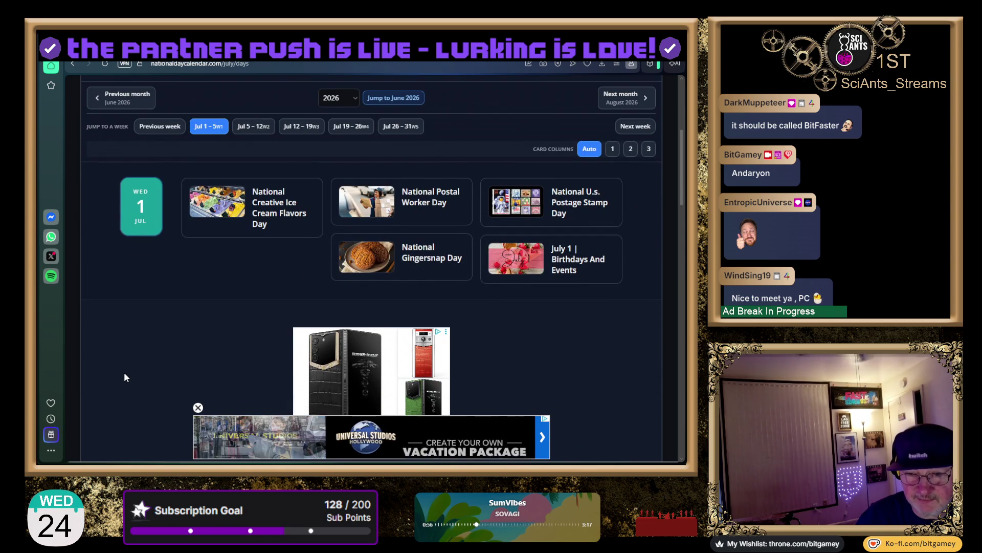
scroll(121, 368, down, 1)
scroll(121, 367, down, 3)
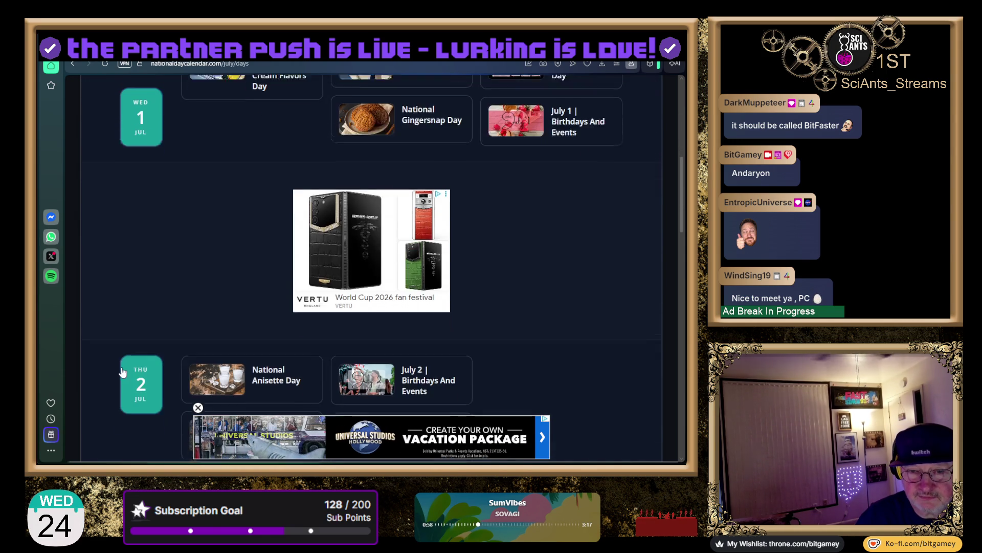
scroll(121, 367, down, 5)
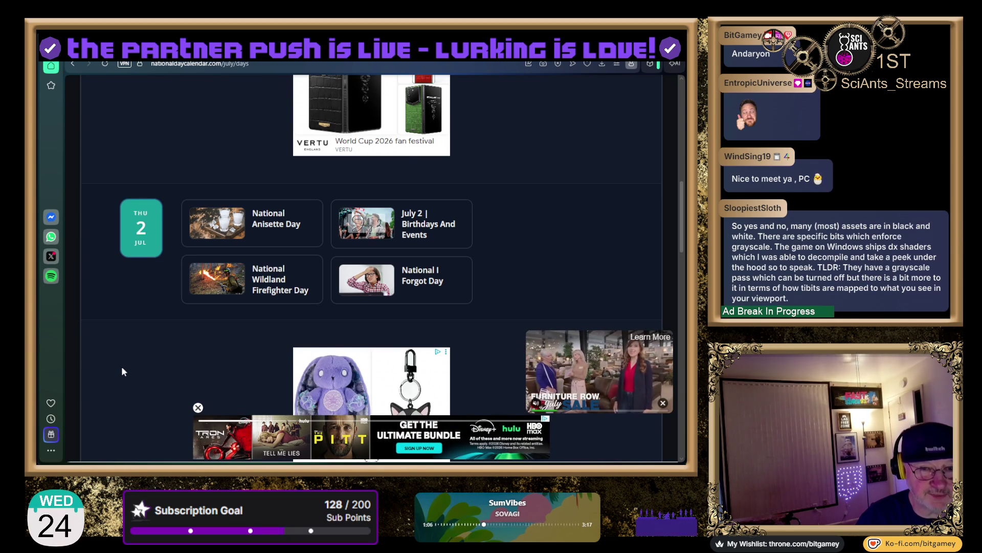
scroll(122, 367, down, 2)
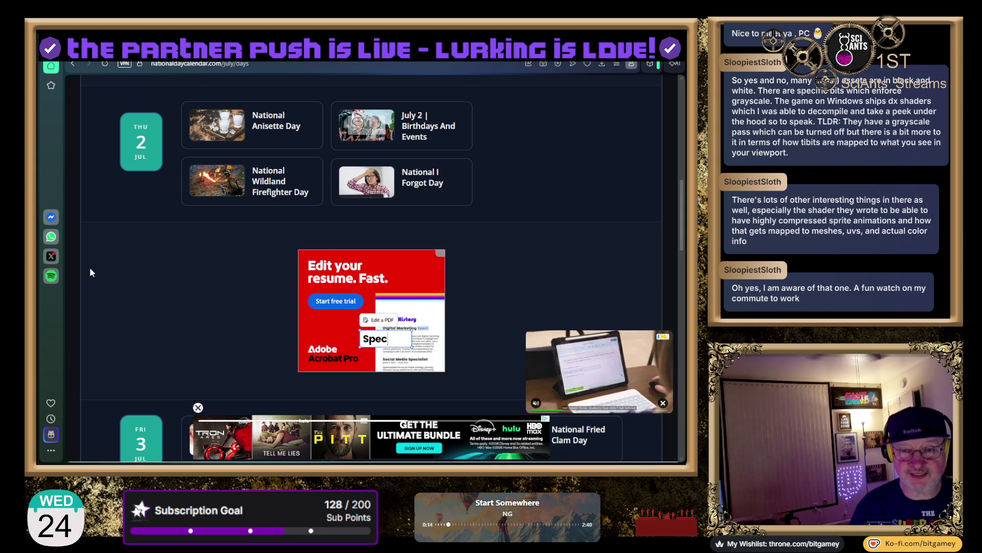
Scroll down through Fri 3, Sat 4 and Sun 5 Jul to the Explore More links and footer.
scroll(93, 265, down, 1)
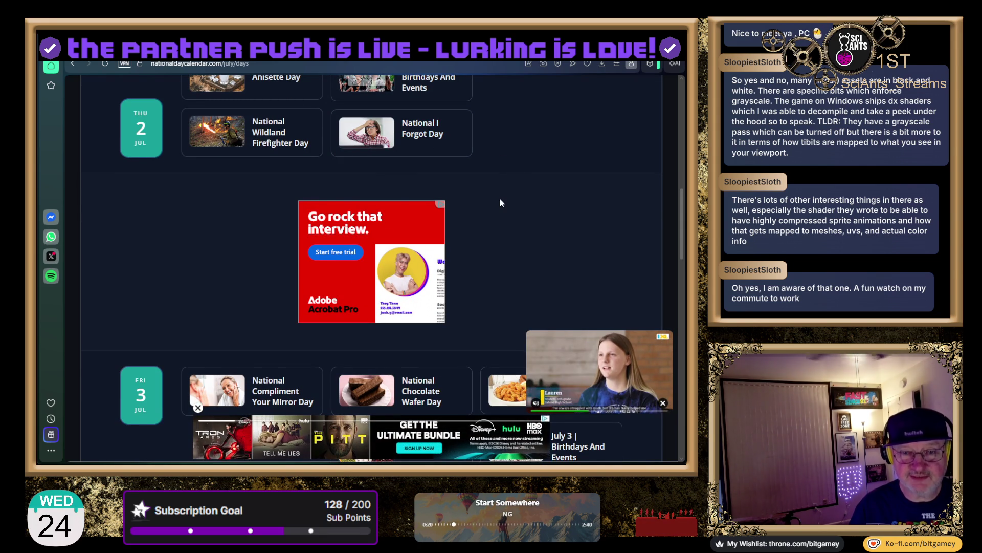
scroll(500, 203, down, 1)
scroll(500, 203, down, 3)
scroll(491, 210, down, 2)
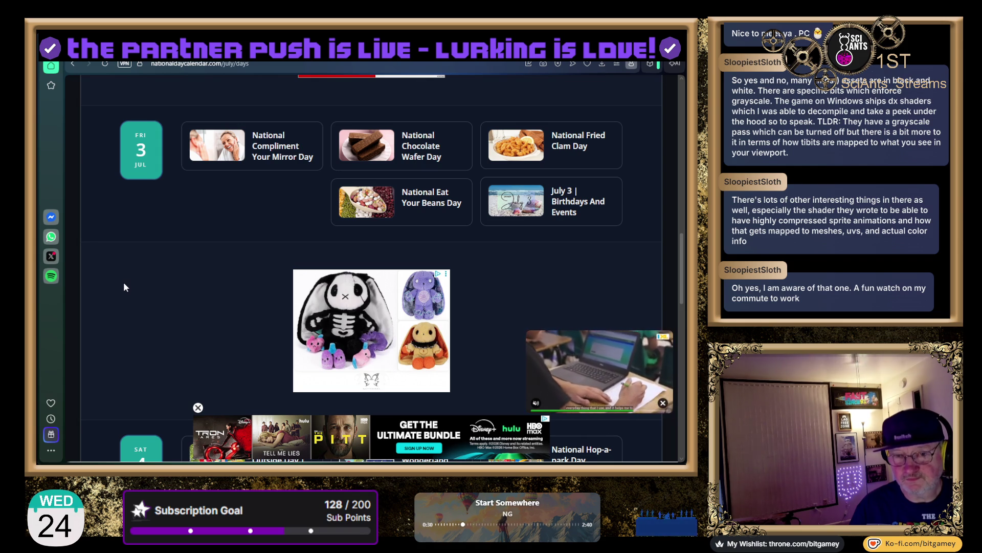
scroll(124, 286, down, 5)
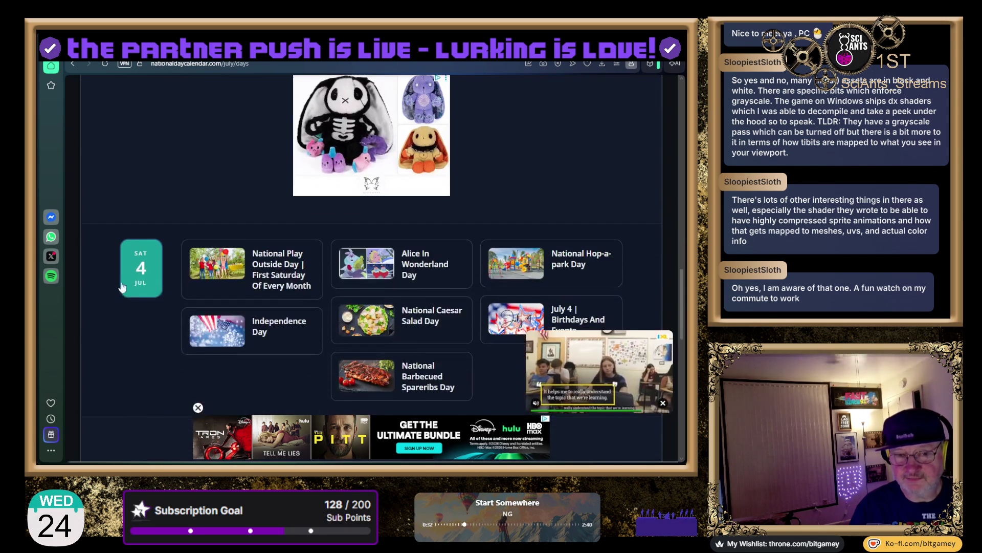
scroll(92, 305, down, 1)
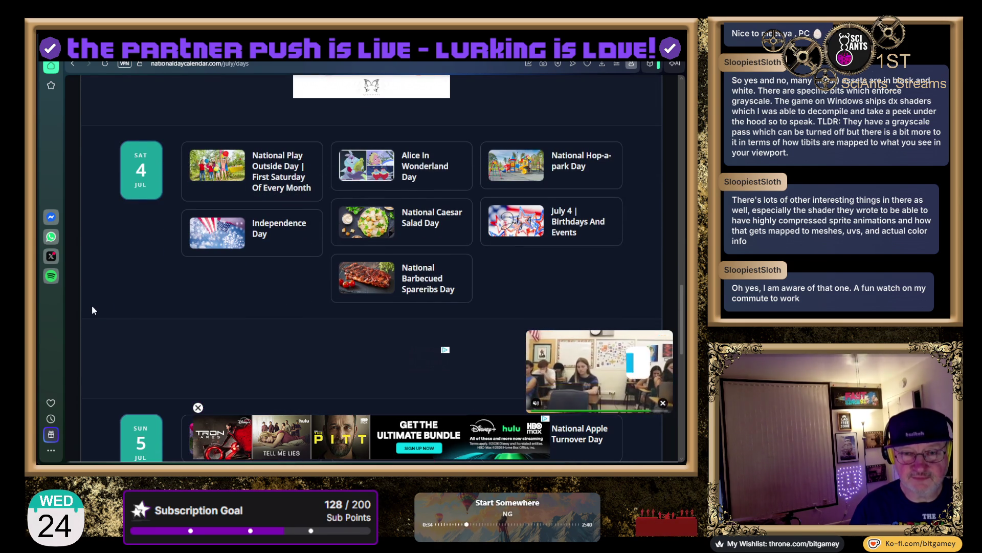
scroll(99, 282, down, 1)
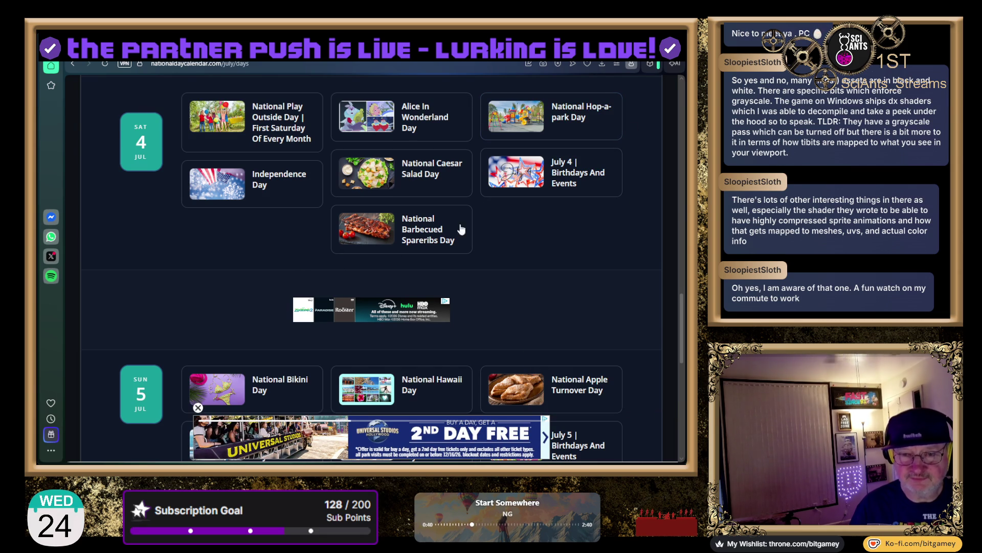
scroll(100, 247, down, 2)
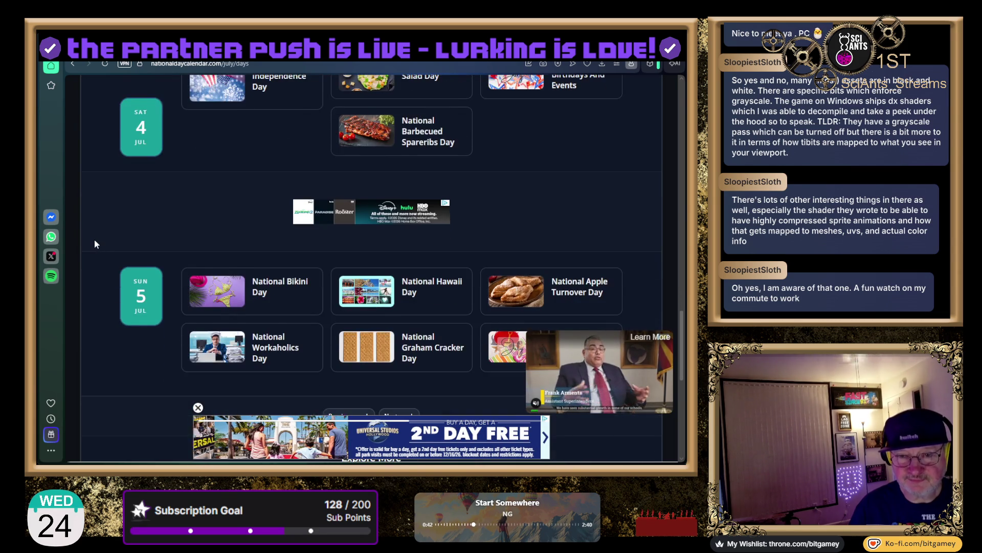
scroll(95, 240, down, 4)
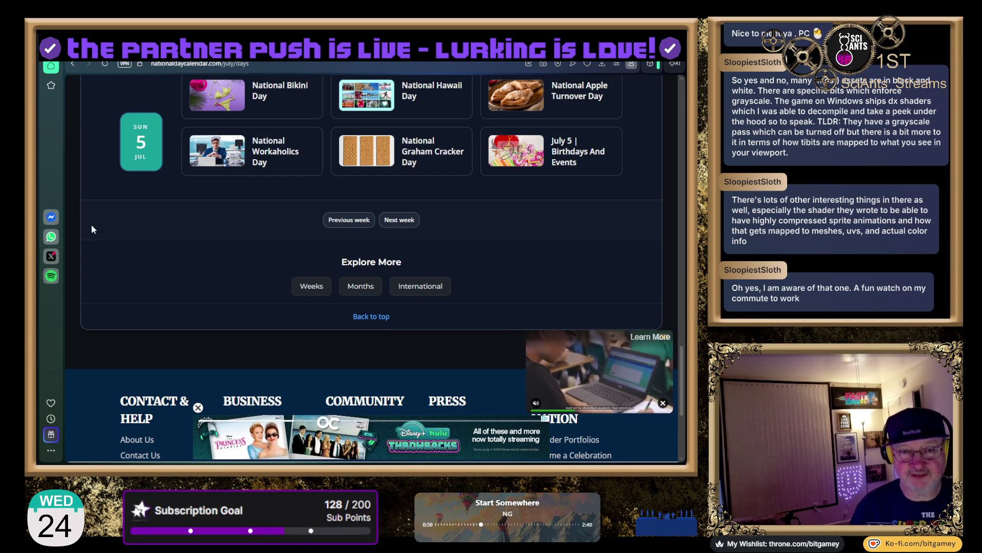
Scroll back up to the Previous week / Next week buttons.
scroll(98, 242, up, 1)
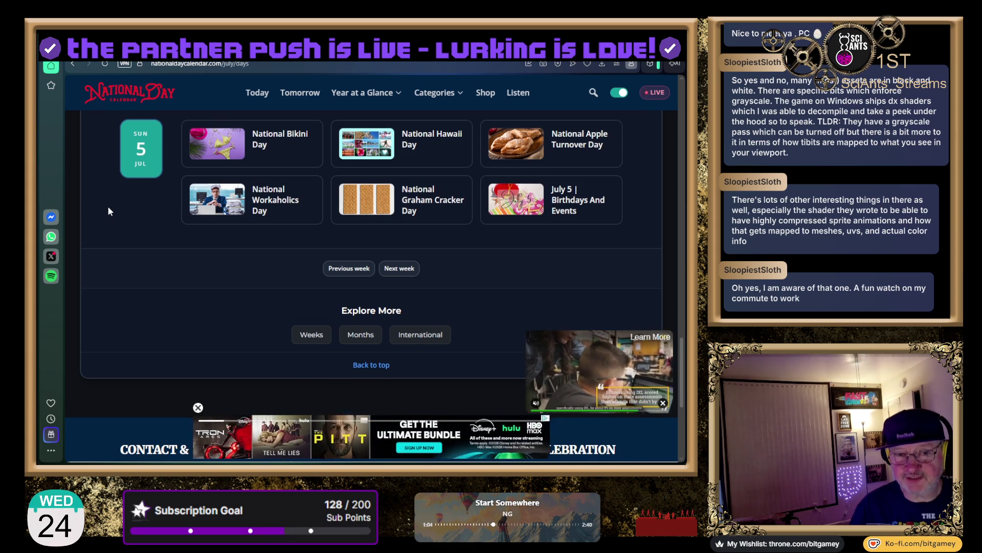
scroll(108, 207, down, 2)
scroll(107, 211, down, 1)
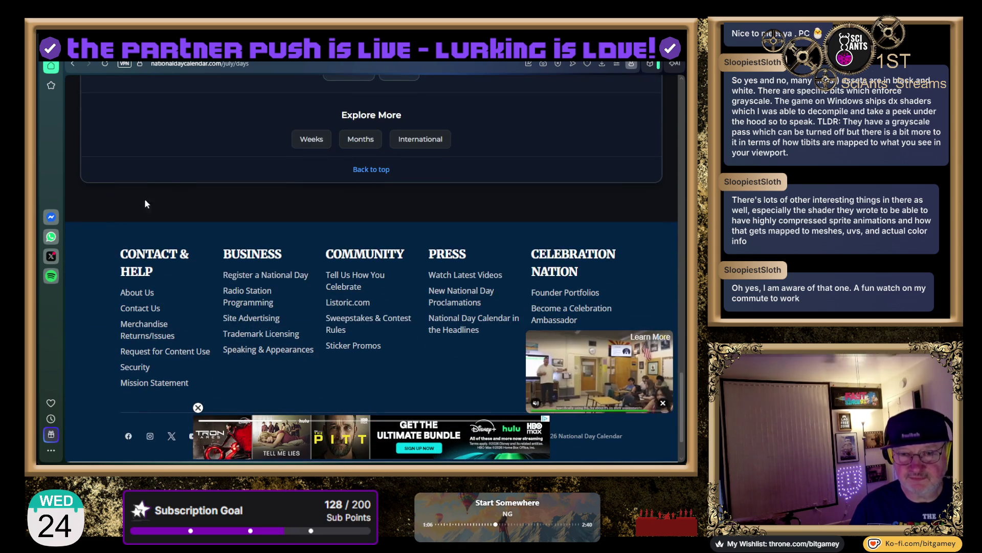
scroll(119, 204, up, 4)
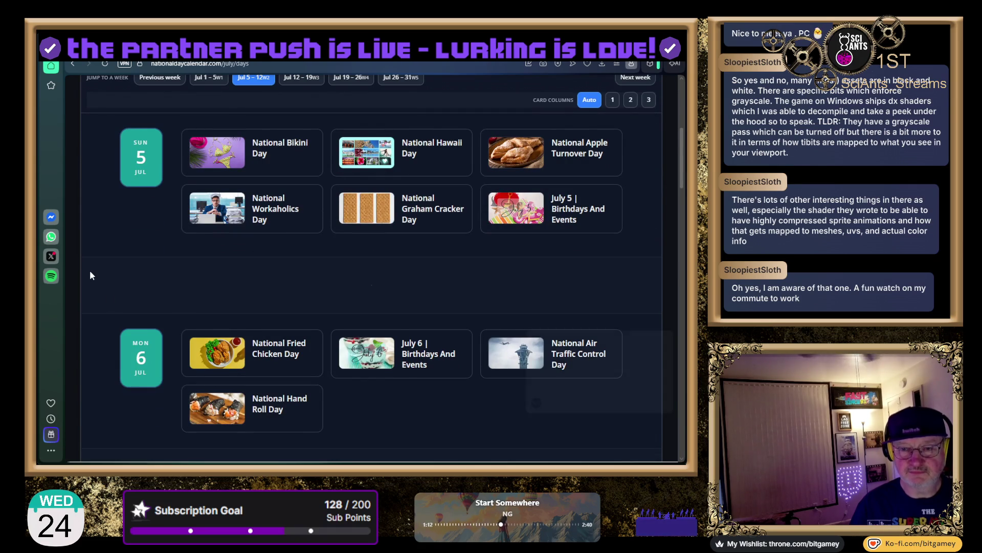
Scroll the Jul 5–12 week to Mon 6 Jul's National Fried Chicken Day and National Hand Roll Day.
scroll(90, 275, down, 3)
scroll(69, 276, down, 1)
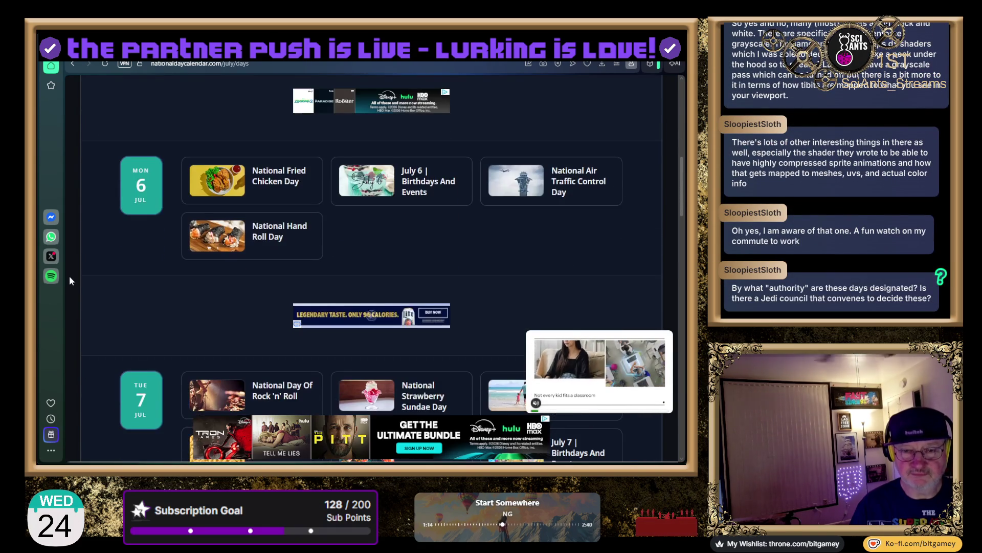
scroll(69, 275, down, 1)
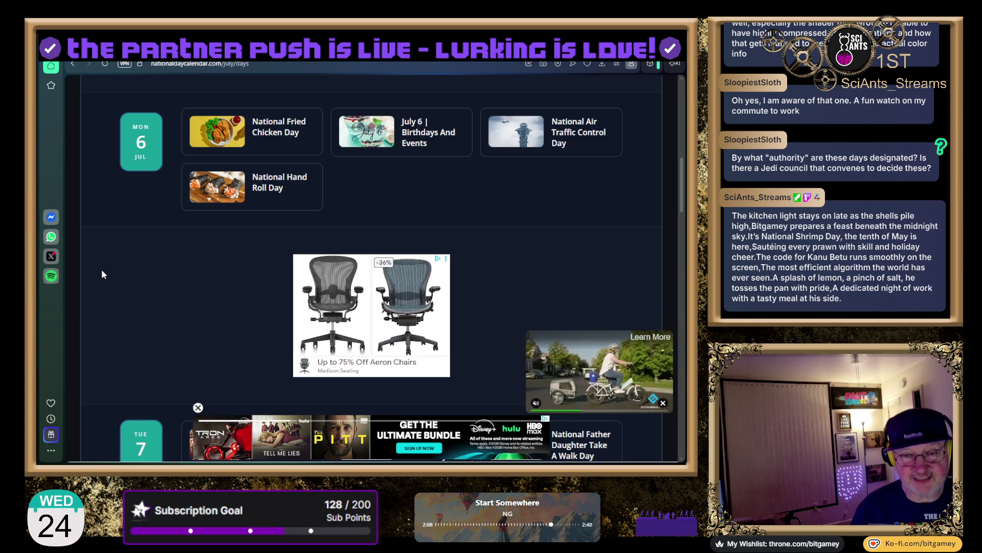
Scroll past 7, 8 and 9 July to Fri 10 Jul's National Kitten Day and Pina Colada Day.
scroll(102, 269, down, 2)
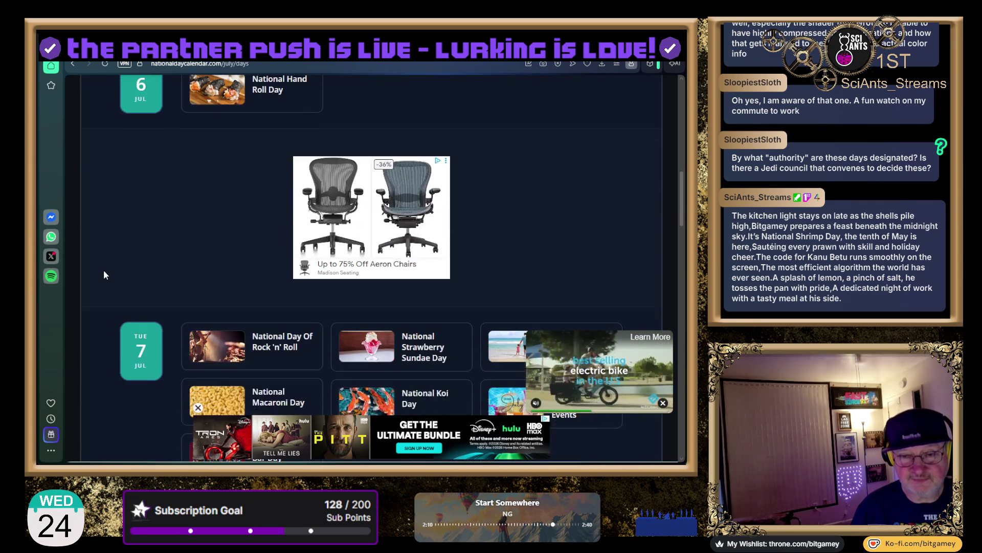
scroll(104, 271, down, 3)
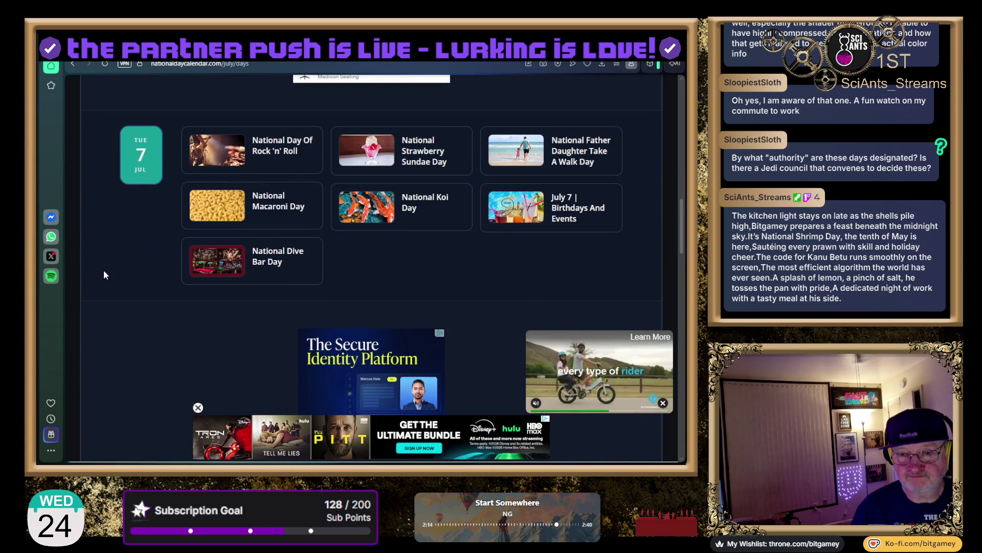
scroll(104, 275, down, 1)
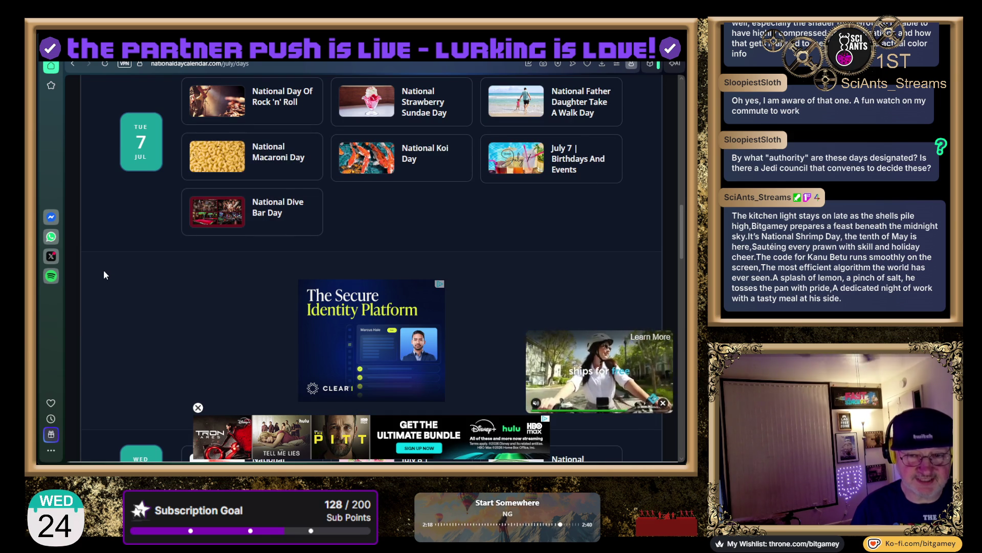
scroll(103, 275, down, 3)
scroll(103, 275, down, 2)
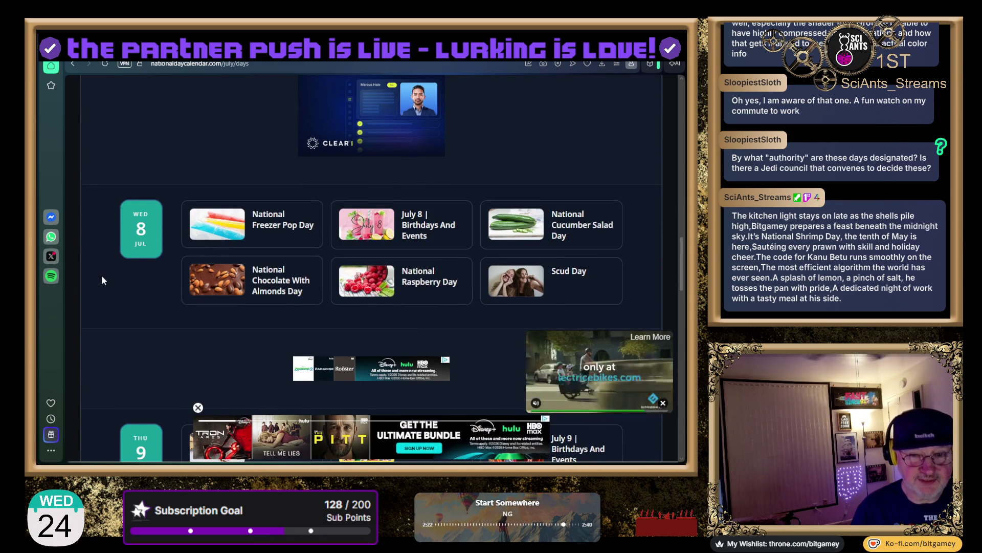
scroll(102, 274, down, 1)
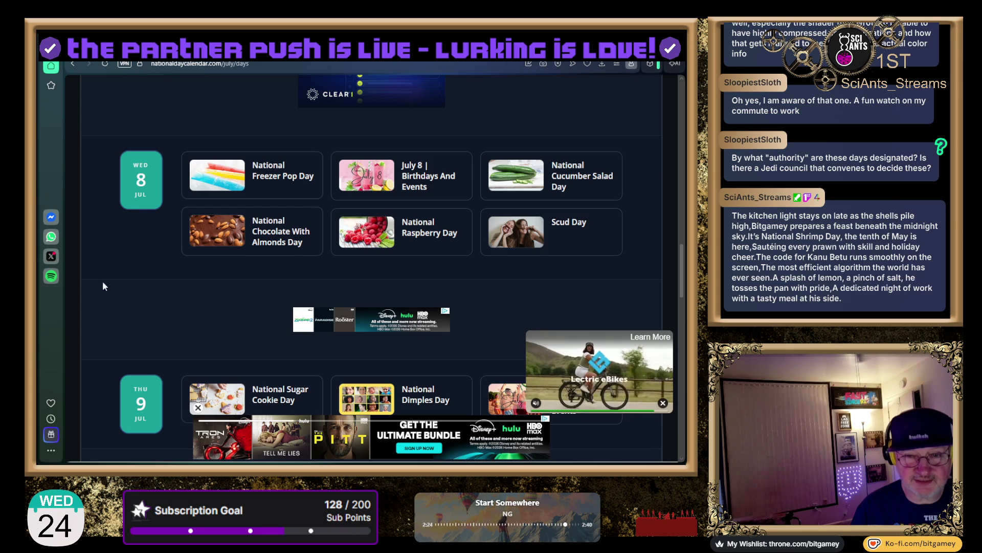
scroll(99, 294, down, 1)
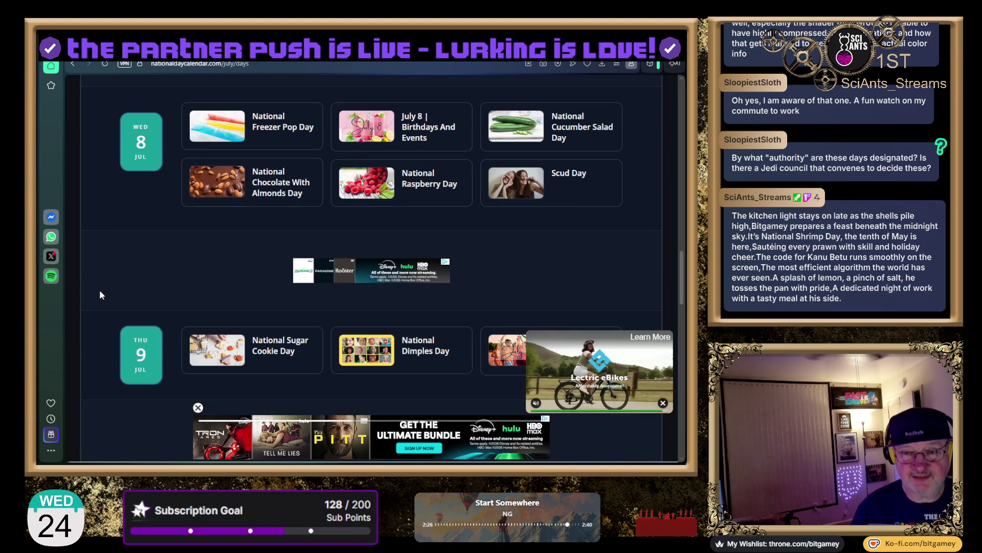
scroll(99, 294, down, 1)
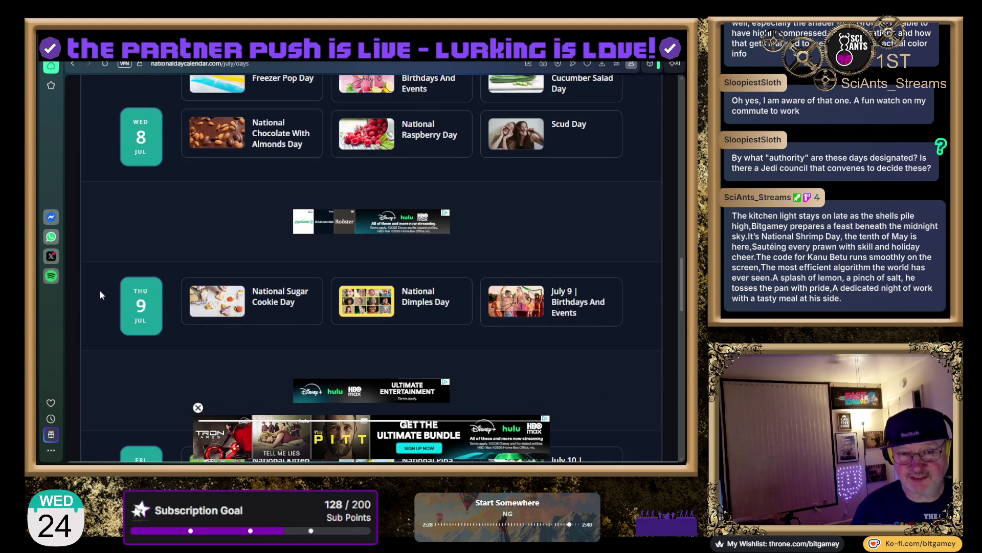
scroll(99, 294, down, 1)
scroll(100, 295, down, 3)
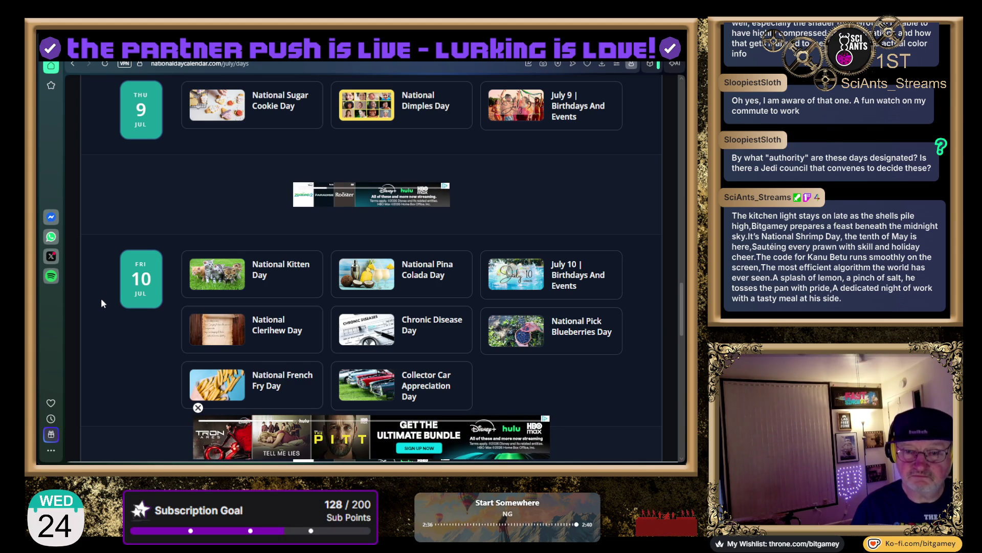
scroll(101, 299, down, 2)
scroll(101, 300, down, 1)
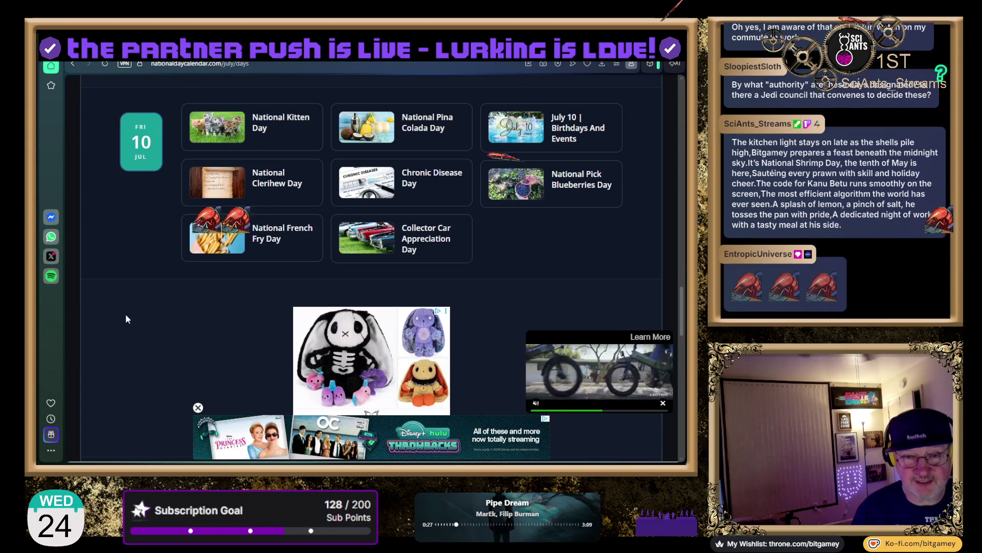
Scroll past Sat 11 Jul to Sun 12 Jul's Paper Bag Day and the Explore More section.
scroll(123, 300, down, 1)
scroll(123, 304, down, 5)
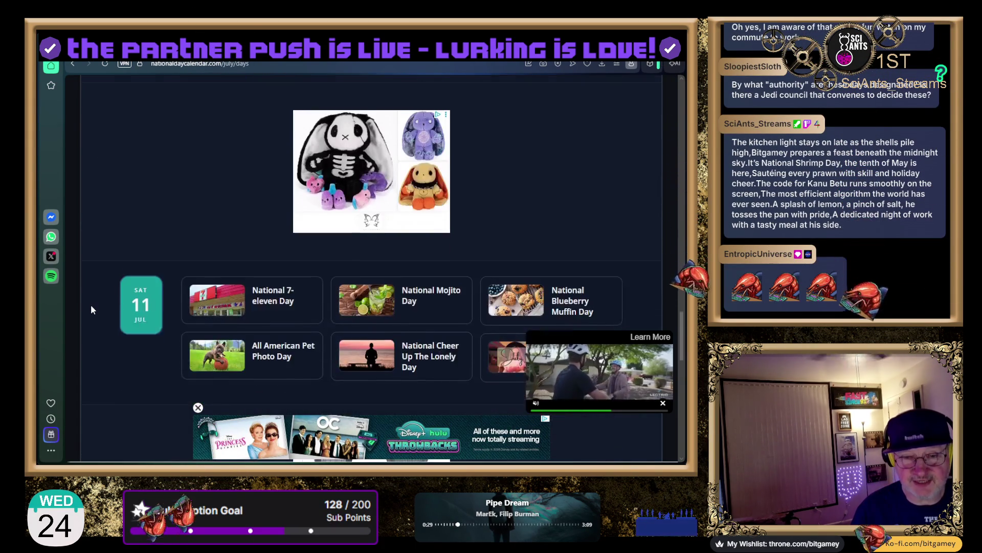
scroll(91, 307, down, 1)
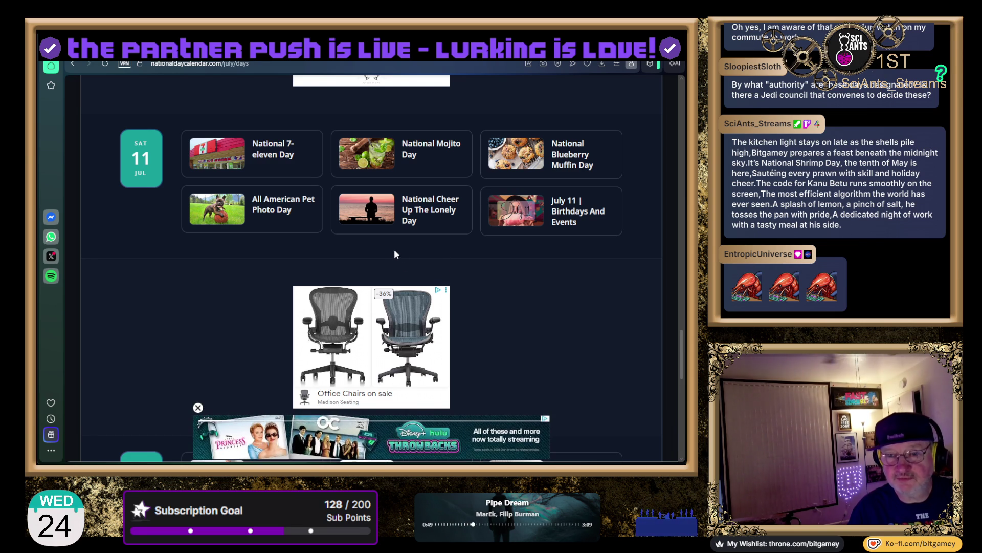
scroll(495, 295, down, 3)
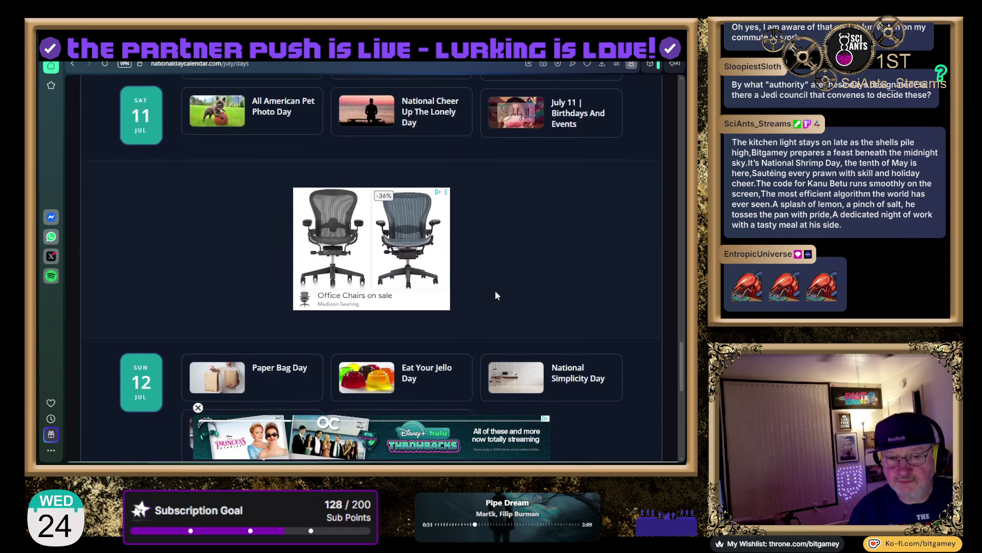
scroll(496, 295, down, 7)
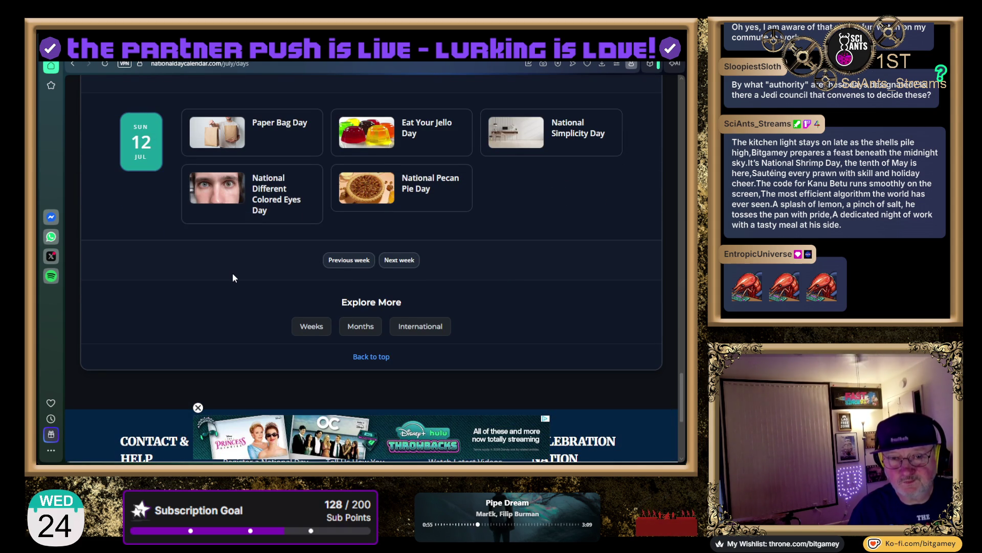
Load the Jul 12–19 week and scroll through its listings.
click(402, 262)
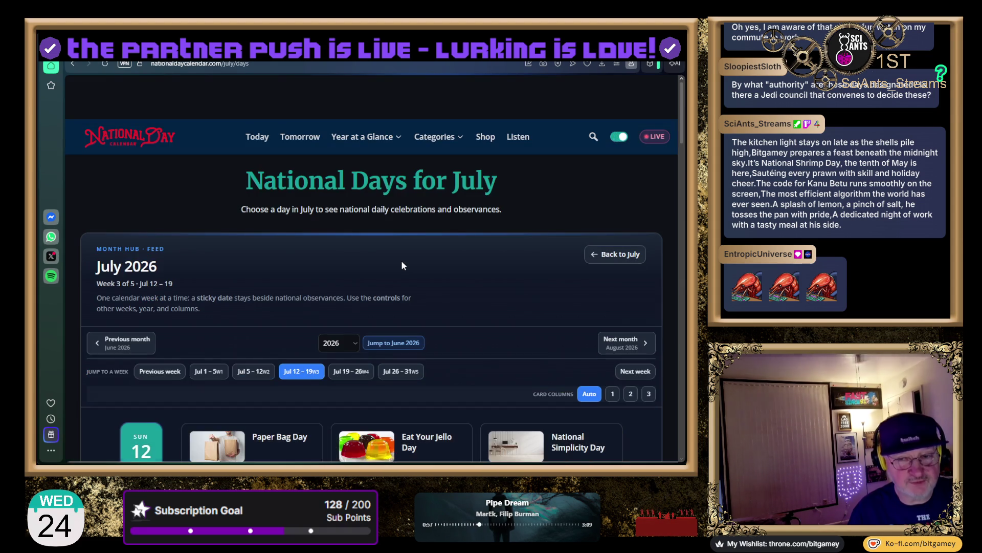
scroll(72, 343, down, 4)
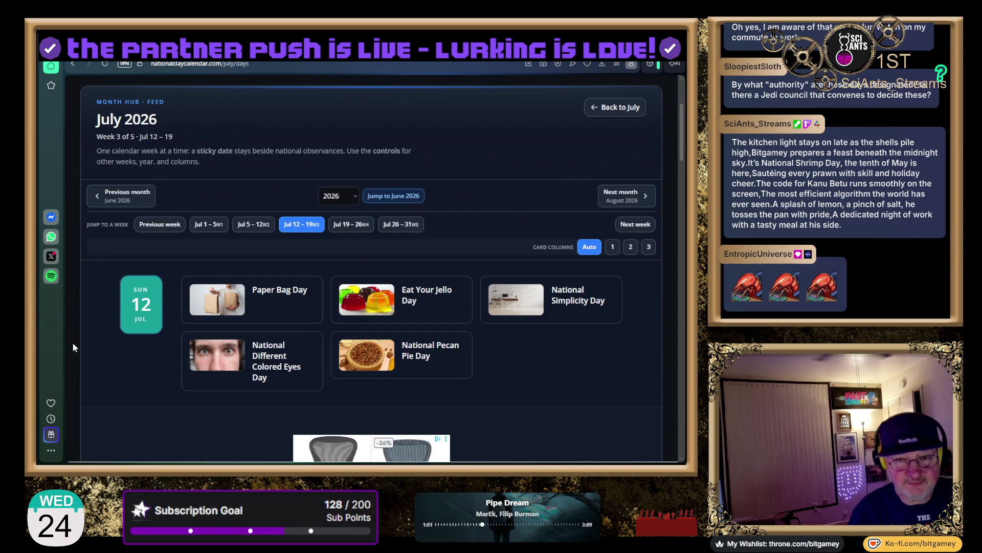
scroll(73, 347, down, 4)
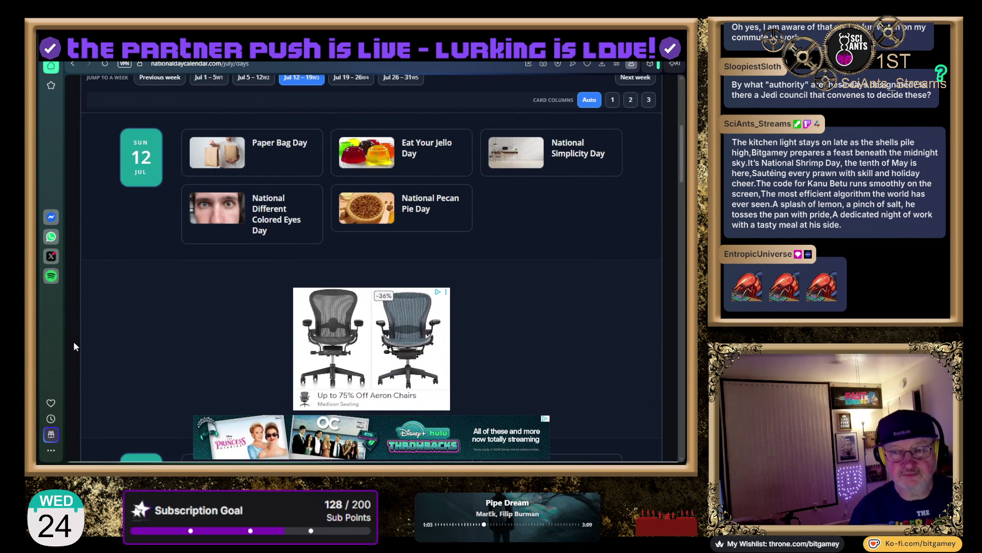
scroll(74, 342, down, 8)
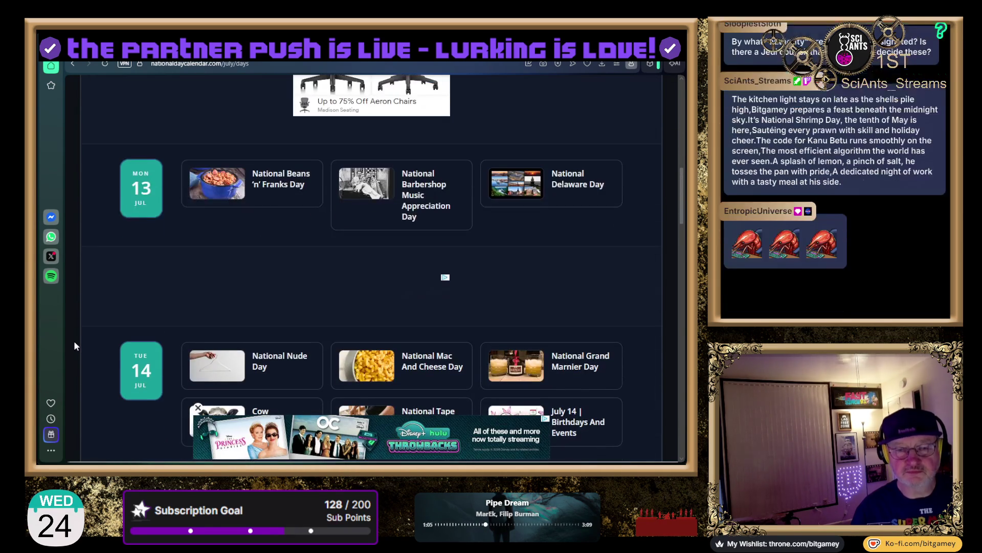
scroll(74, 340, up, 10)
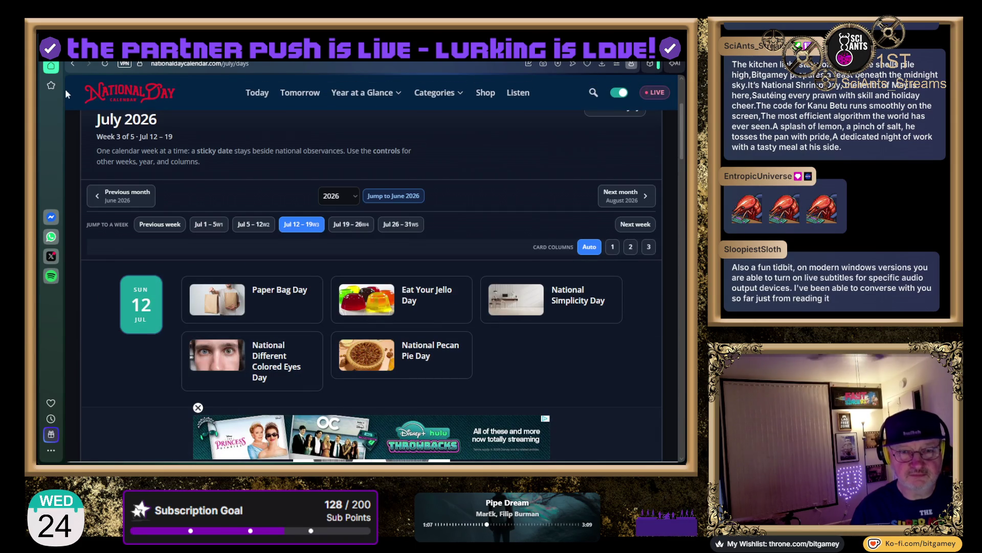
Go back two pages to the Jul 1–5 week showing Saturday 4 July's Independence Day.
click(75, 63)
click(75, 64)
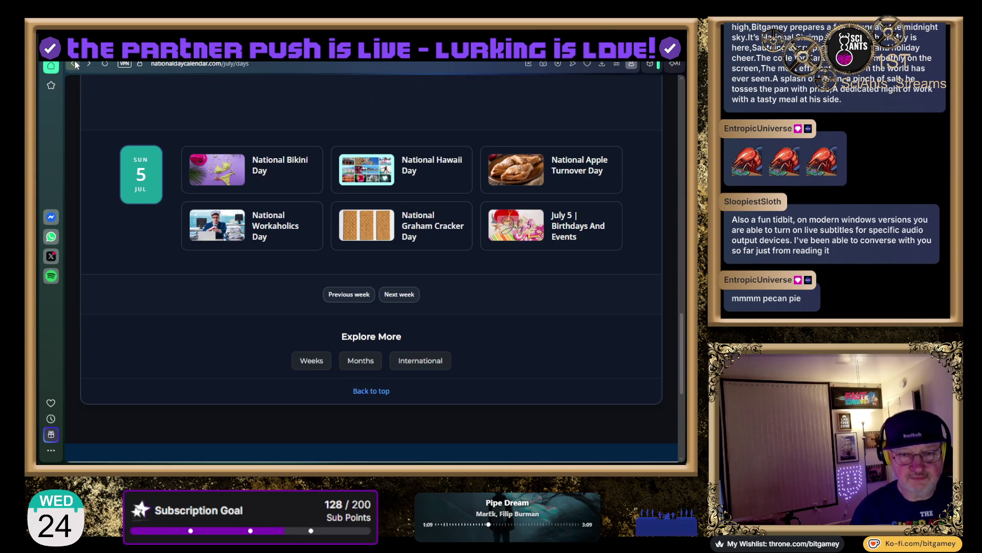
scroll(149, 238, up, 5)
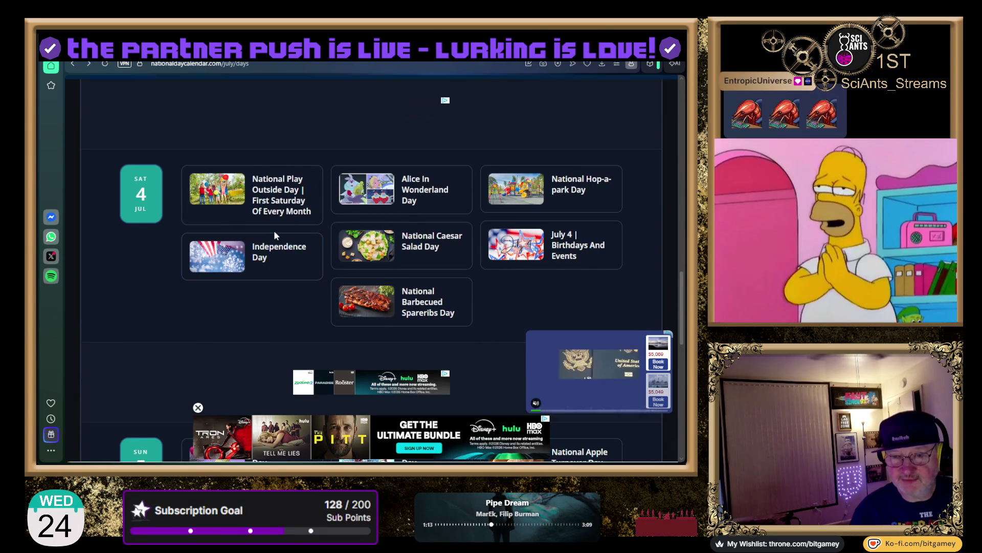
Read the Independence Day article to its footer, then return to the July overview page.
click(269, 249)
scroll(255, 276, down, 5)
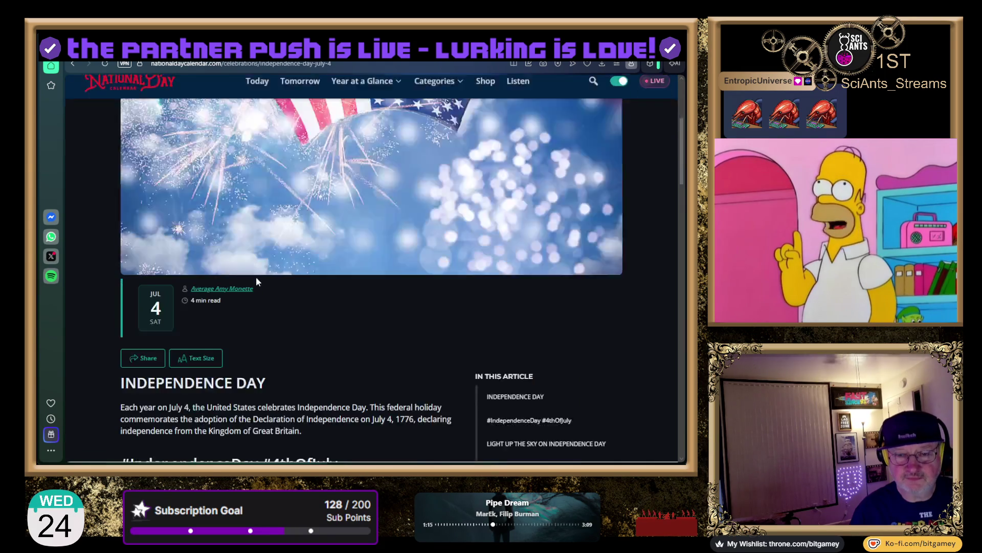
scroll(225, 335, down, 3)
scroll(227, 331, down, 1)
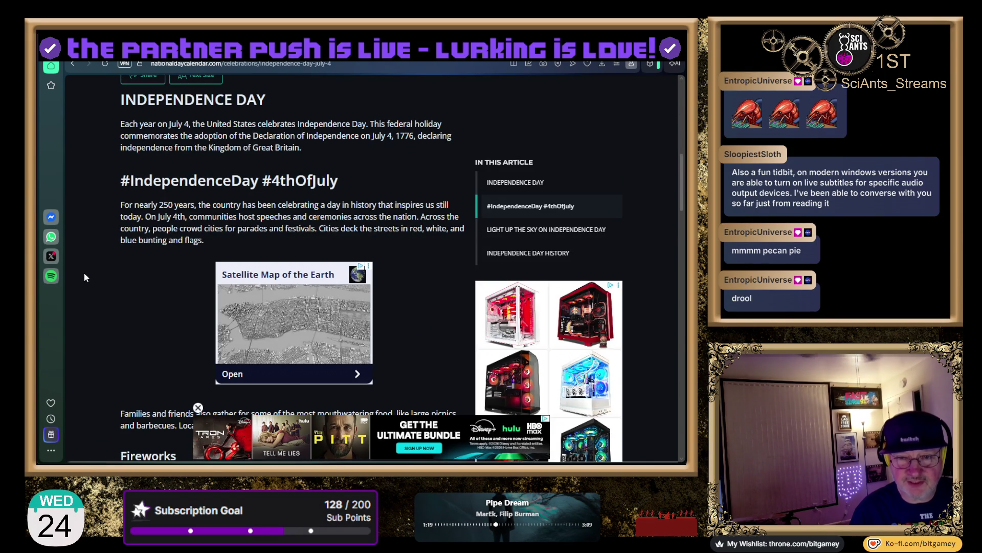
scroll(87, 272, down, 5)
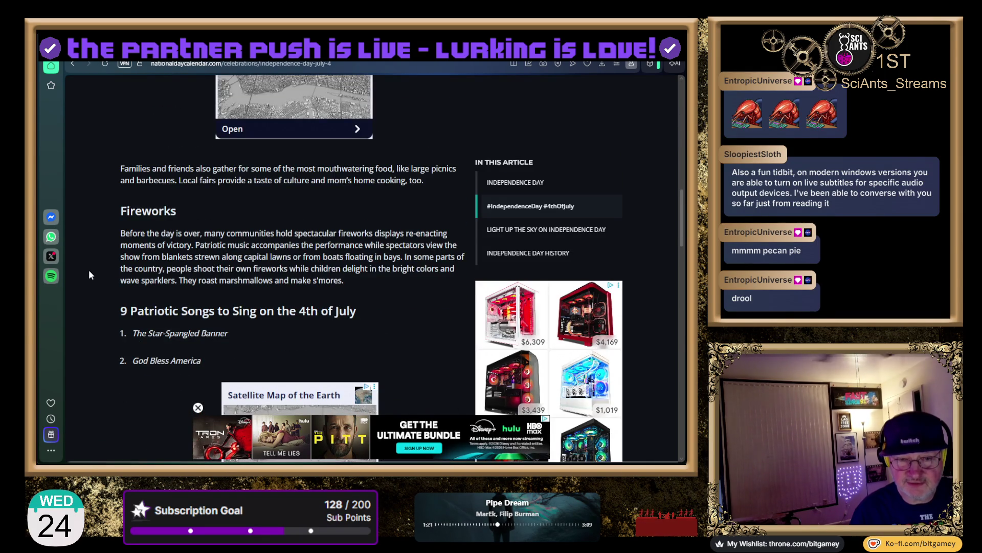
scroll(88, 269, down, 6)
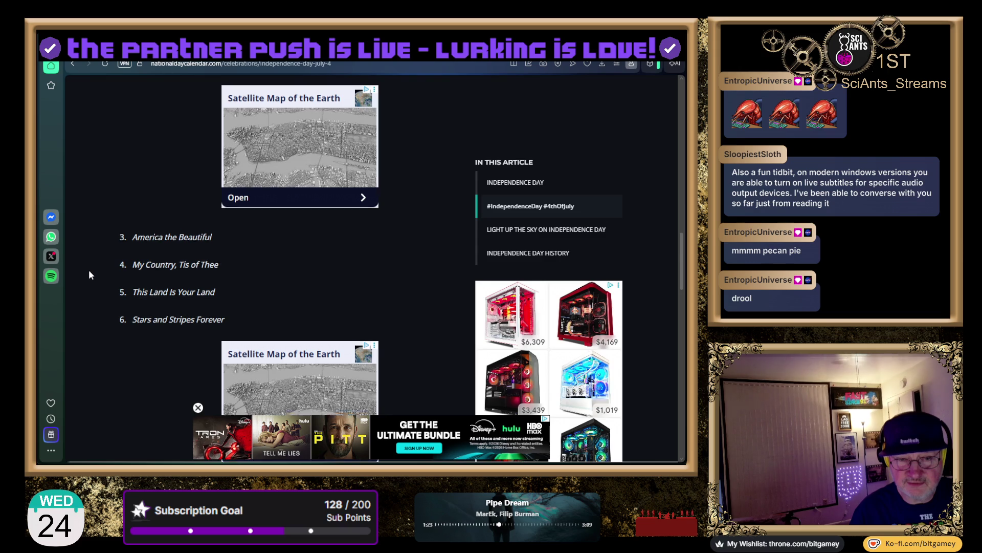
scroll(89, 270, down, 7)
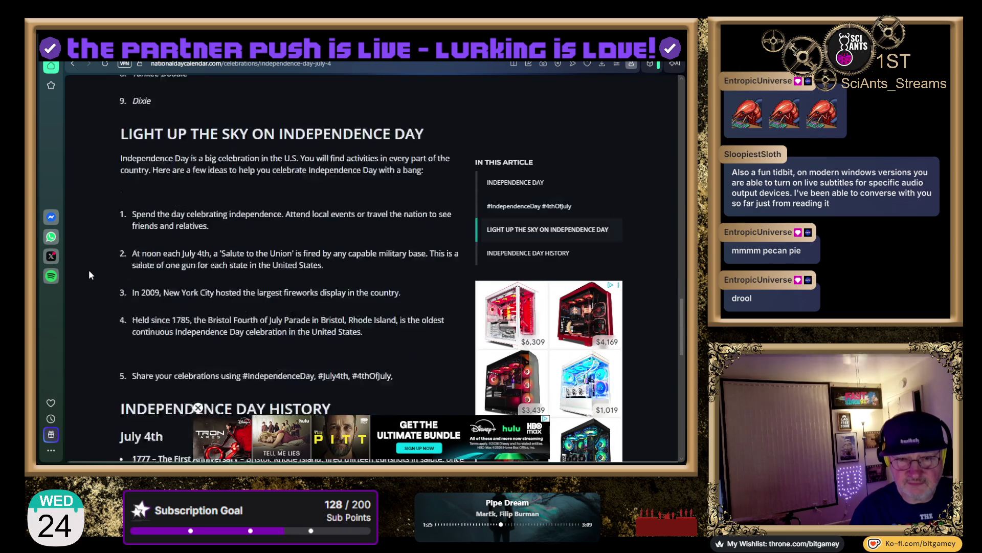
scroll(89, 275, down, 6)
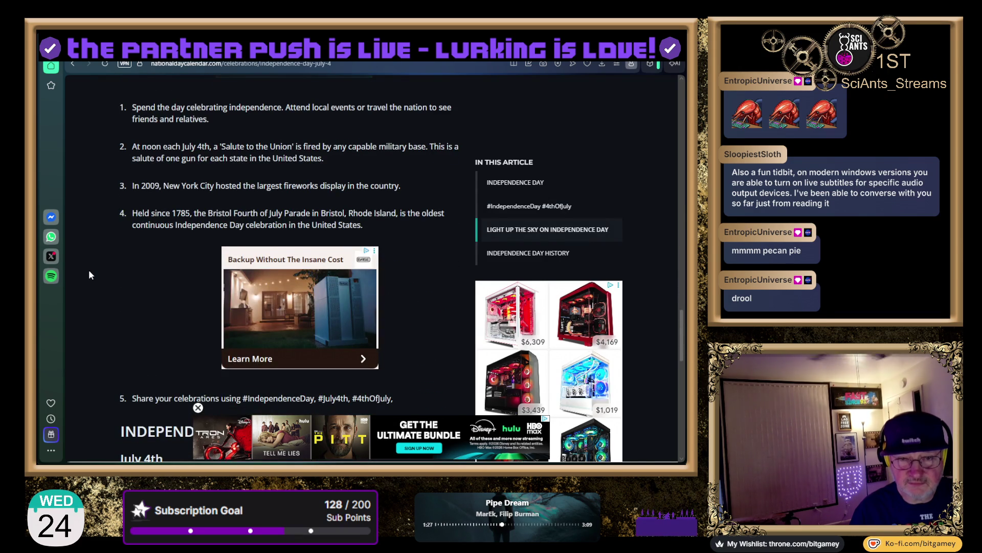
scroll(89, 275, down, 1)
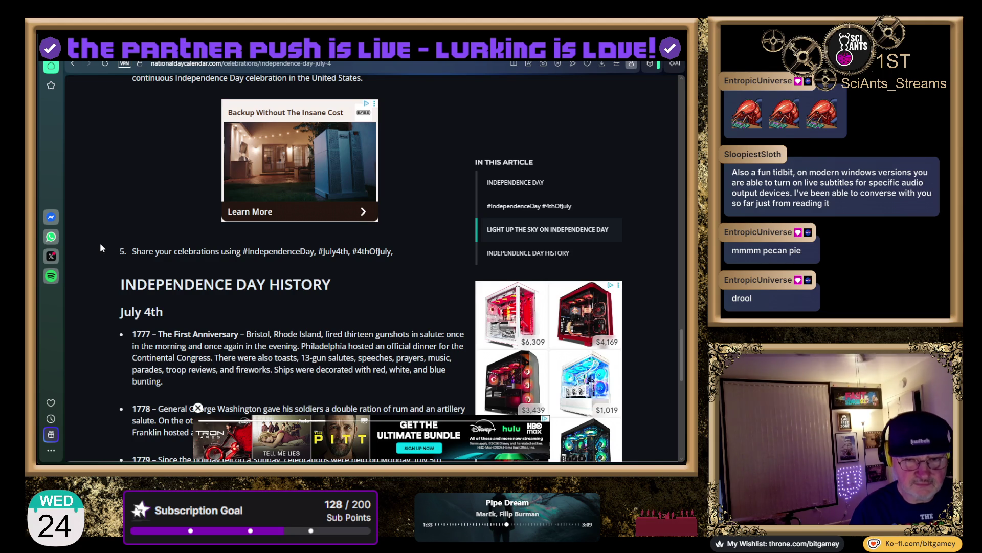
scroll(101, 248, down, 10)
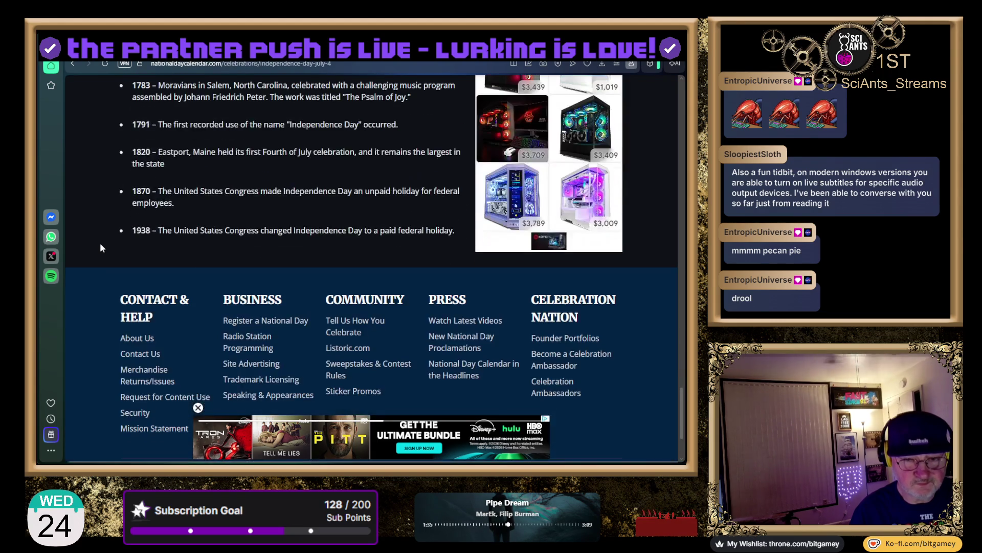
scroll(100, 248, down, 1)
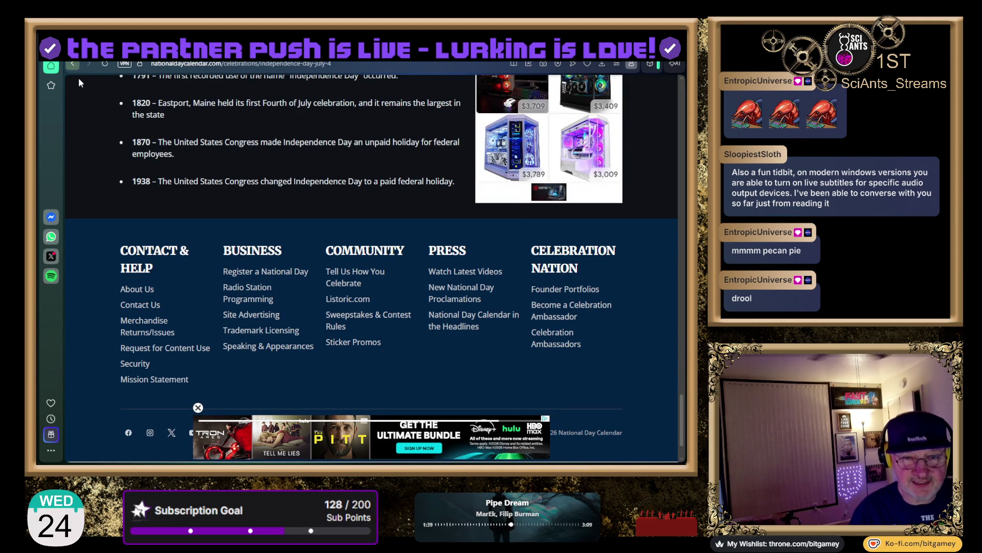
key(alt+Left)
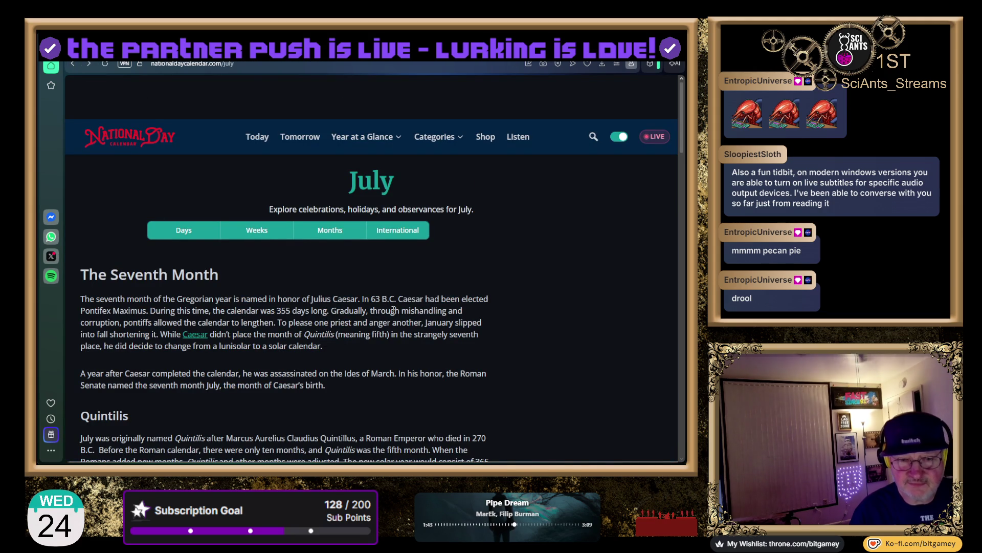
Find 'indep' on the July page and select the fact about countries celebrating independence in July.
key(ctrl+f)
text(indep)
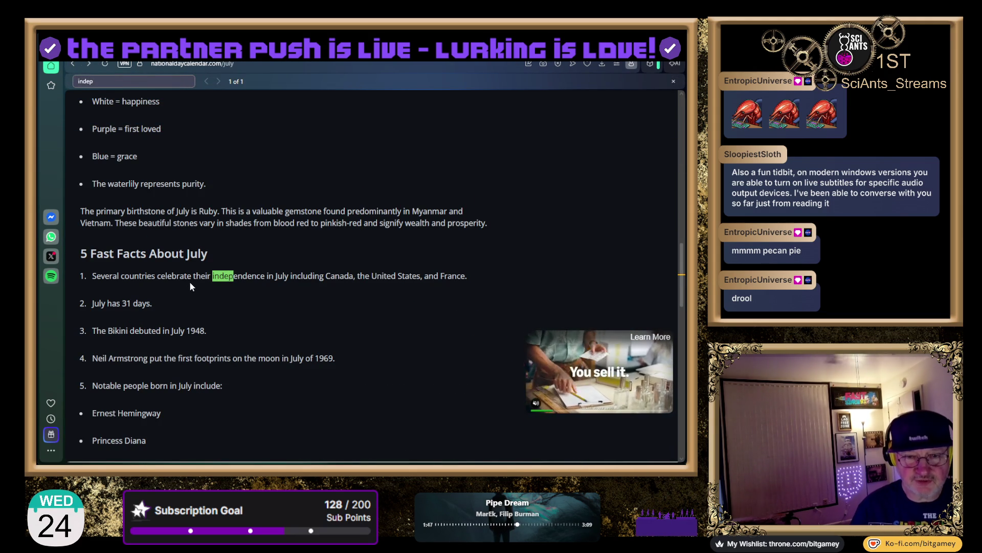
scroll(394, 312, down, 1)
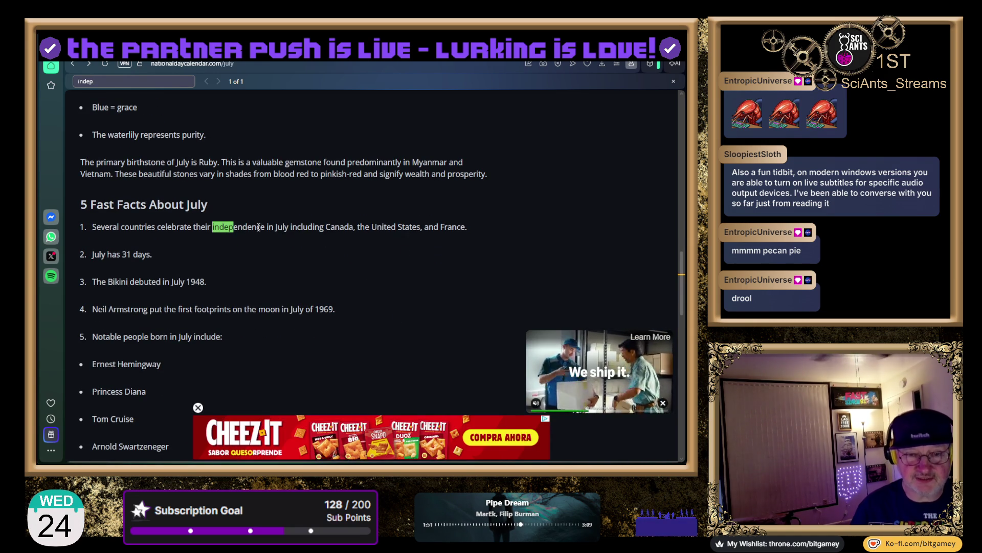
drag(122, 228, 288, 226)
key(ctrl+c)
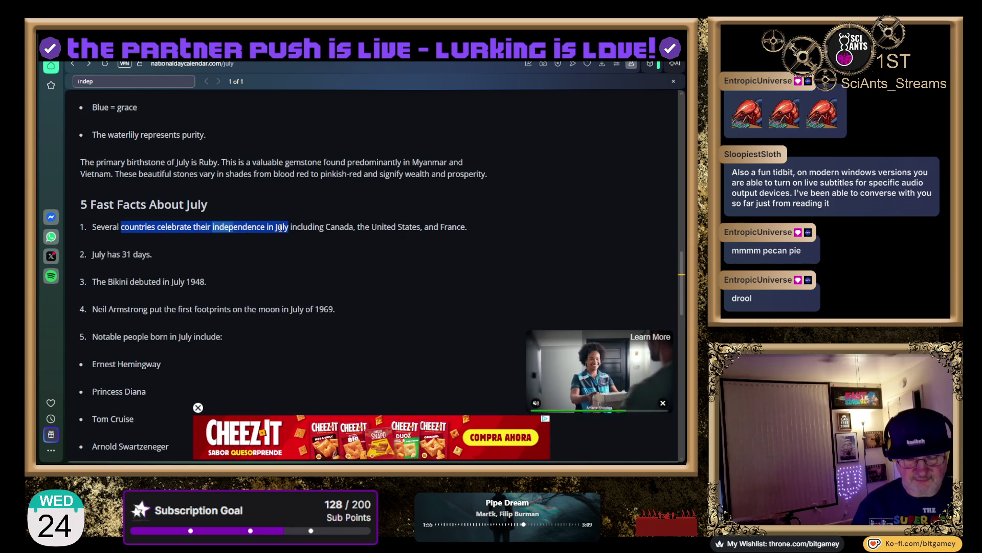
click(274, 65)
Google 'which countries celebrate their independence in July' and expand the 4th of July abroad question.
text(which)
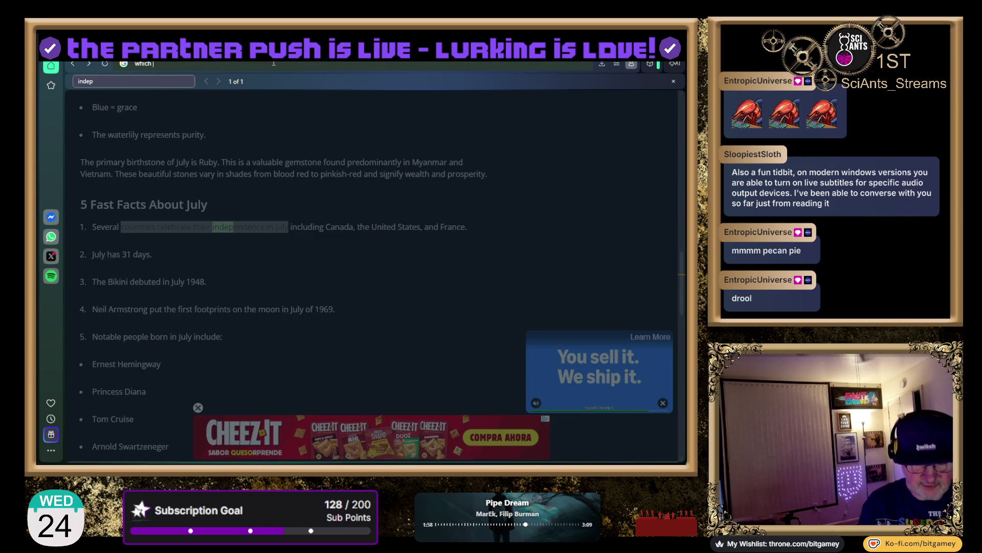
key(ctrl+v)
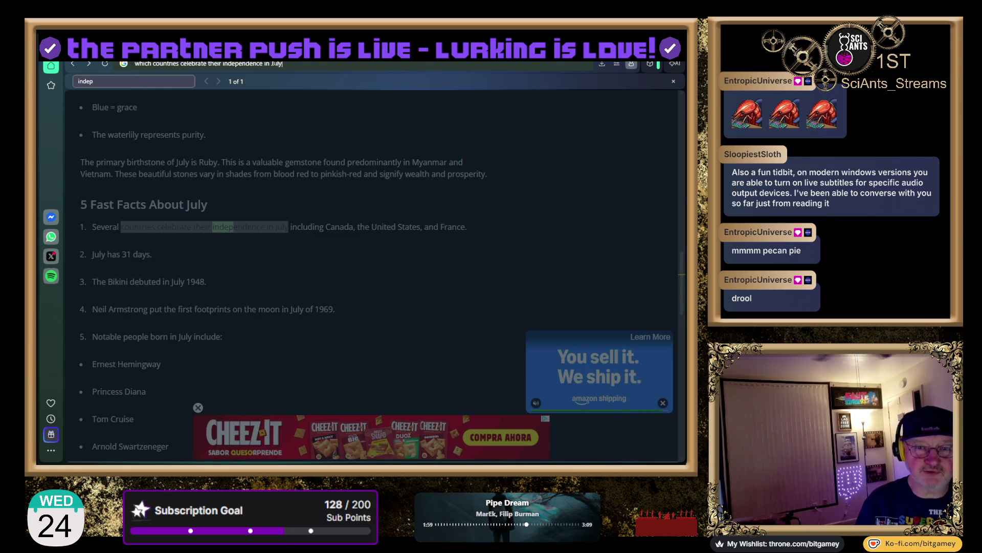
key(Return)
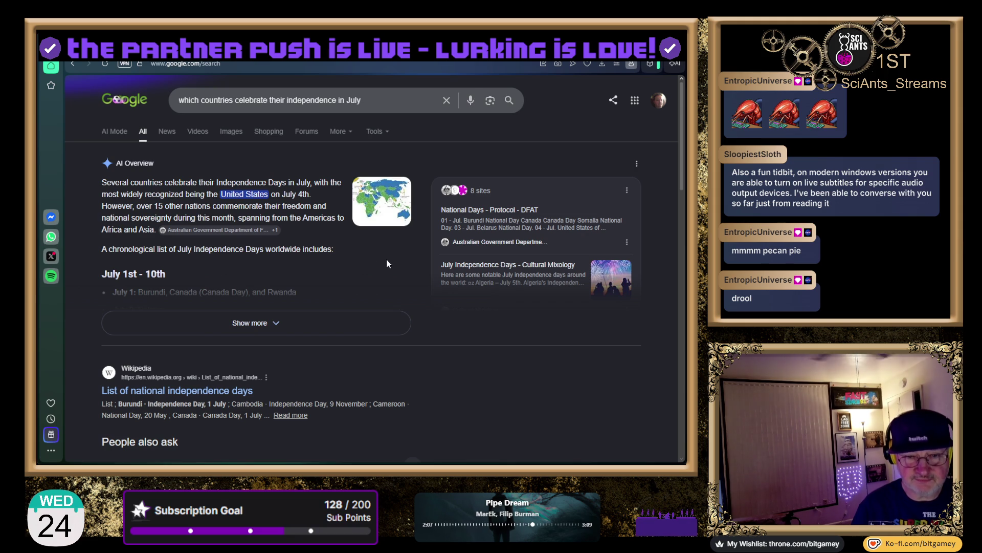
scroll(387, 263, down, 4)
scroll(365, 296, down, 1)
click(410, 220)
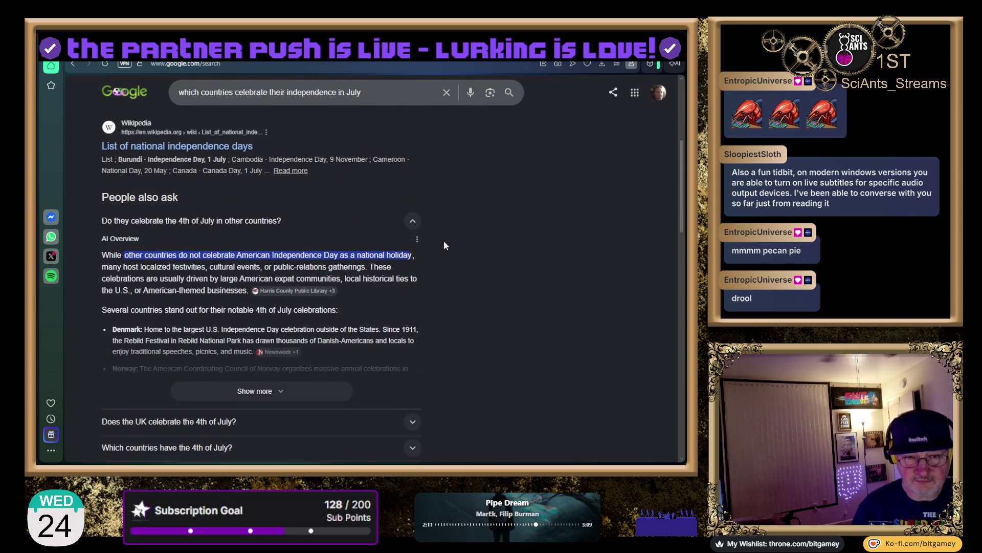
scroll(436, 251, down, 6)
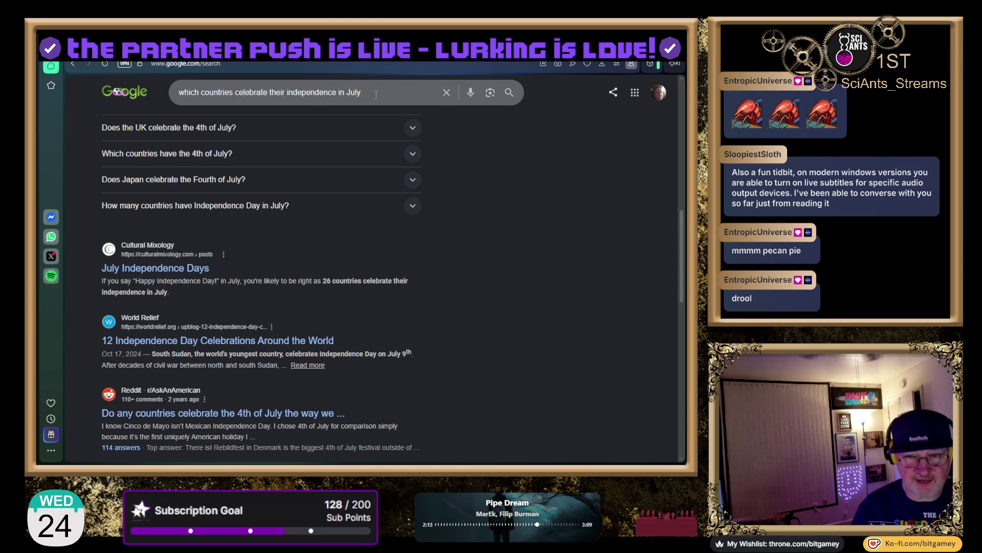
Rerun the search with ' -ai' appended to exclude AI results.
click(375, 96)
text(-ai)
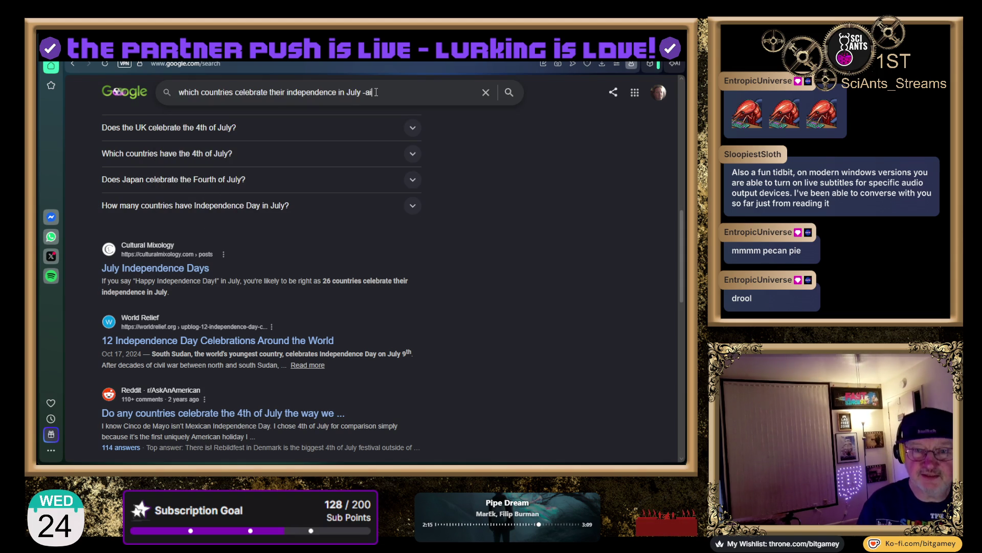
key(Return)
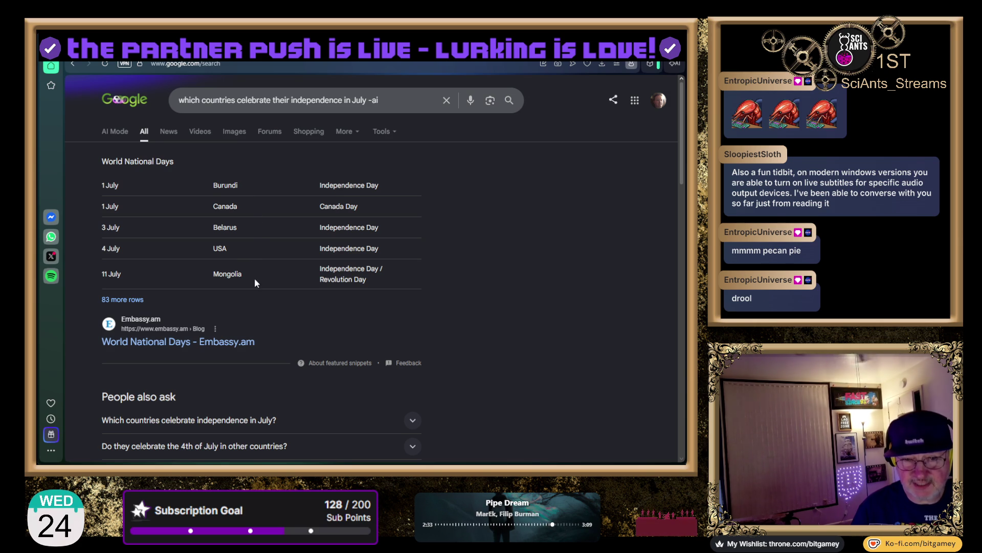
Expand Embassy.am's full World National Days list and select Morocco's Throne Day entry.
click(125, 300)
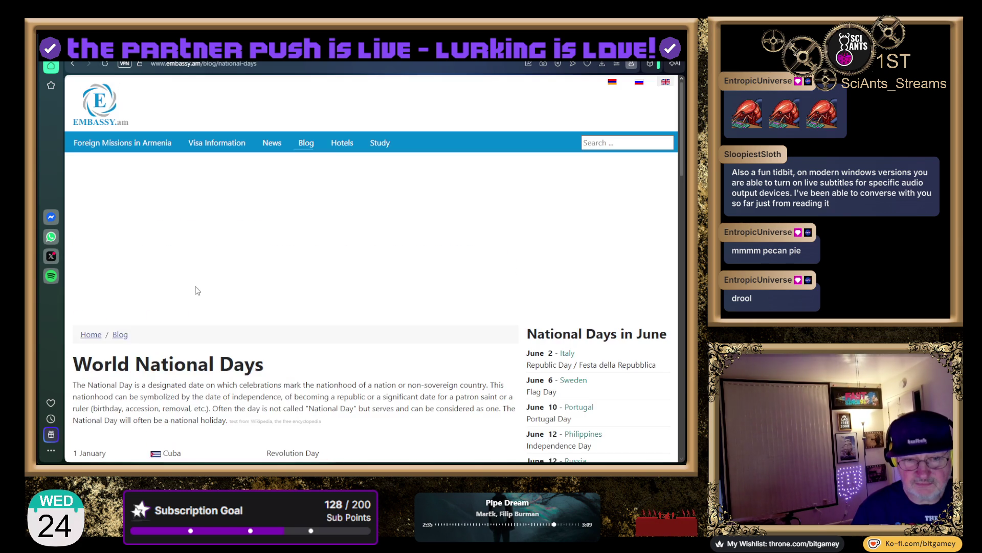
scroll(373, 289, down, 6)
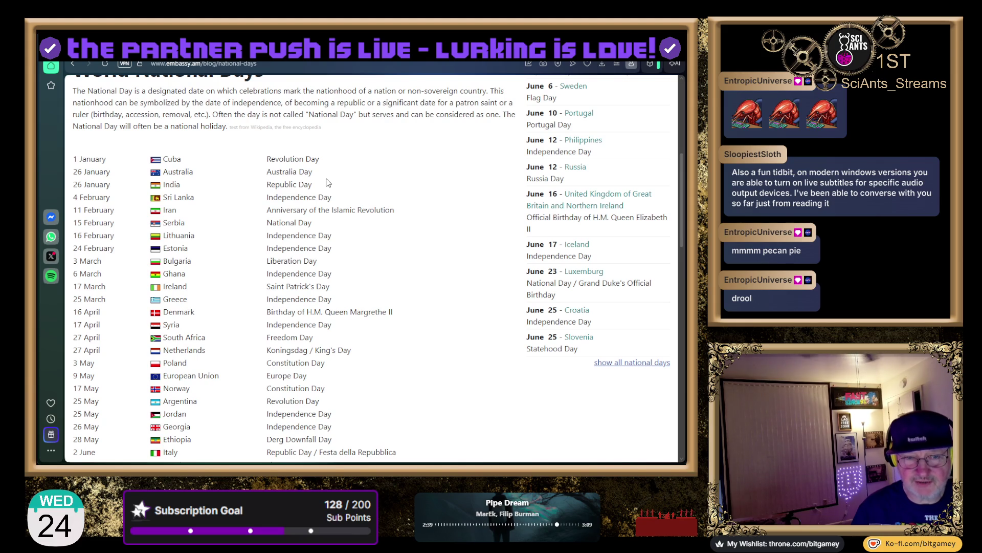
scroll(262, 227, down, 7)
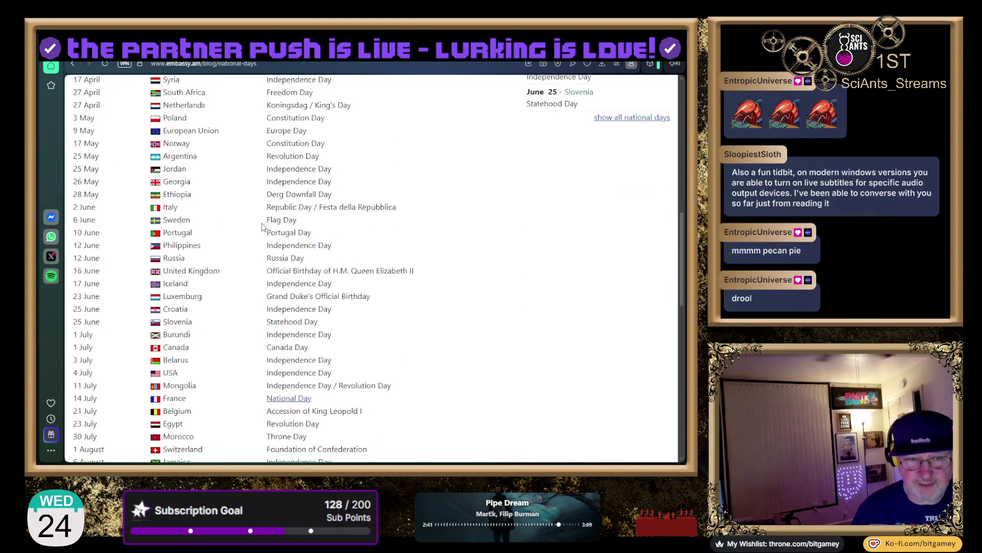
scroll(262, 227, down, 2)
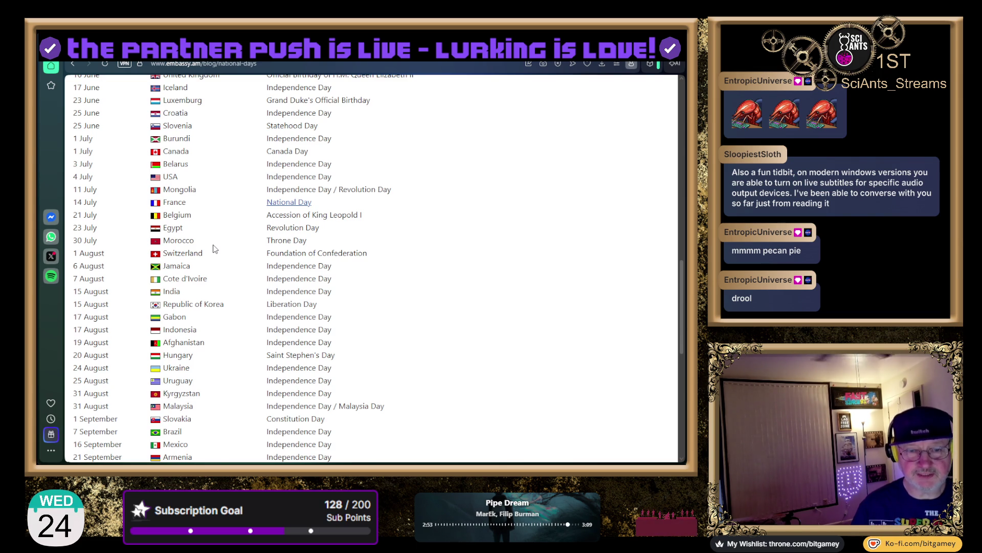
drag(274, 239, 306, 241)
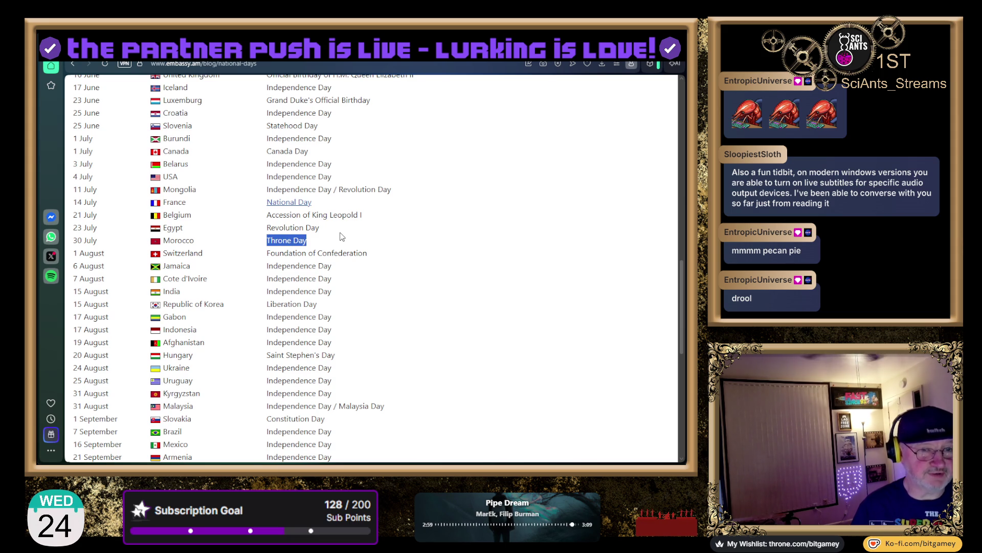
Return to the browser and switch to the free HDRP Terrain Tessellation 2 Asset Store page.
key(alt+Tab)
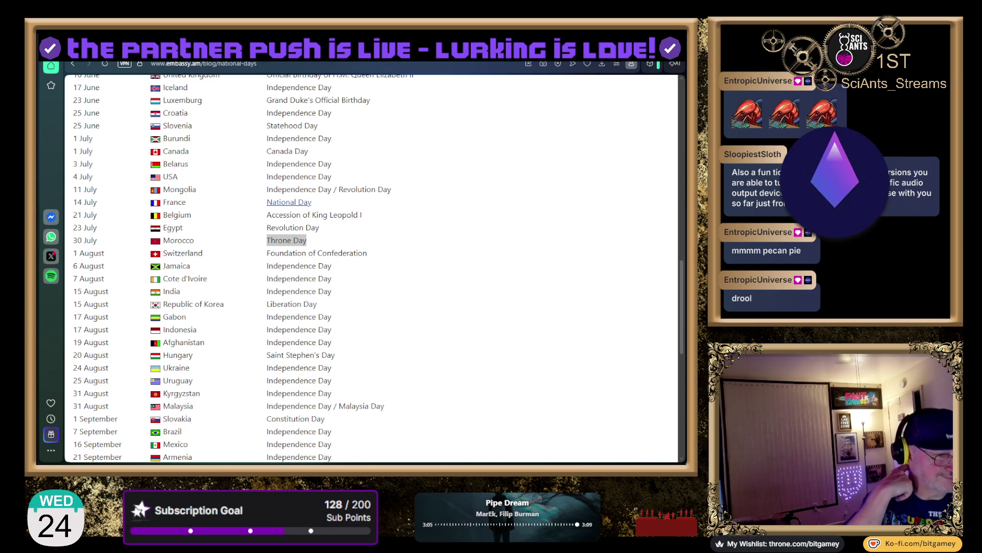
key(alt+Tab)
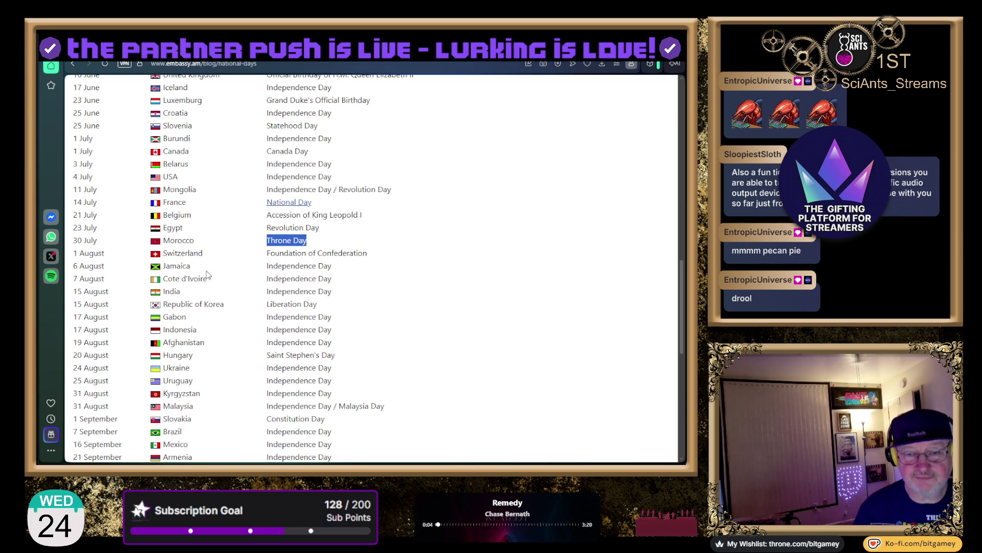
scroll(462, 271, up, 2)
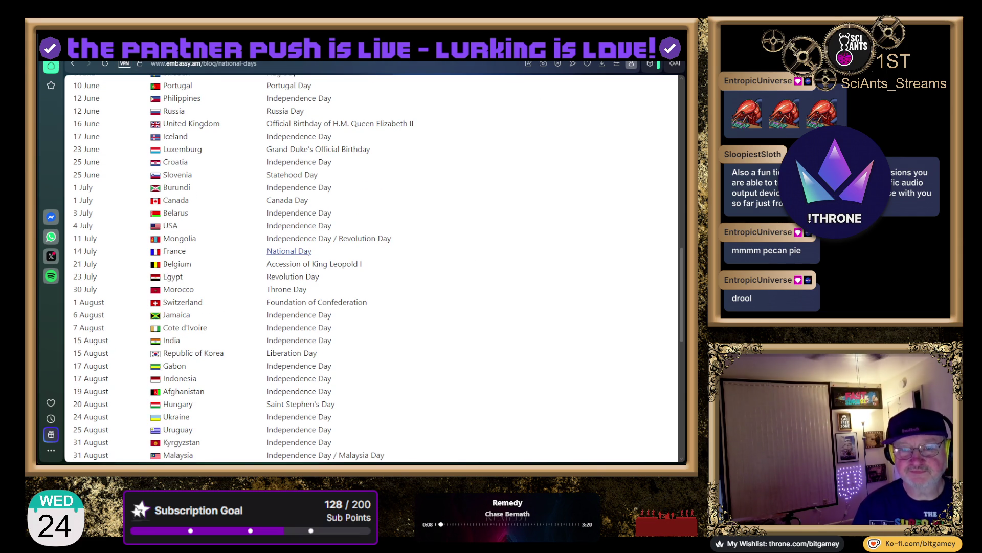
key(Home)
scroll(425, 289, down, 5)
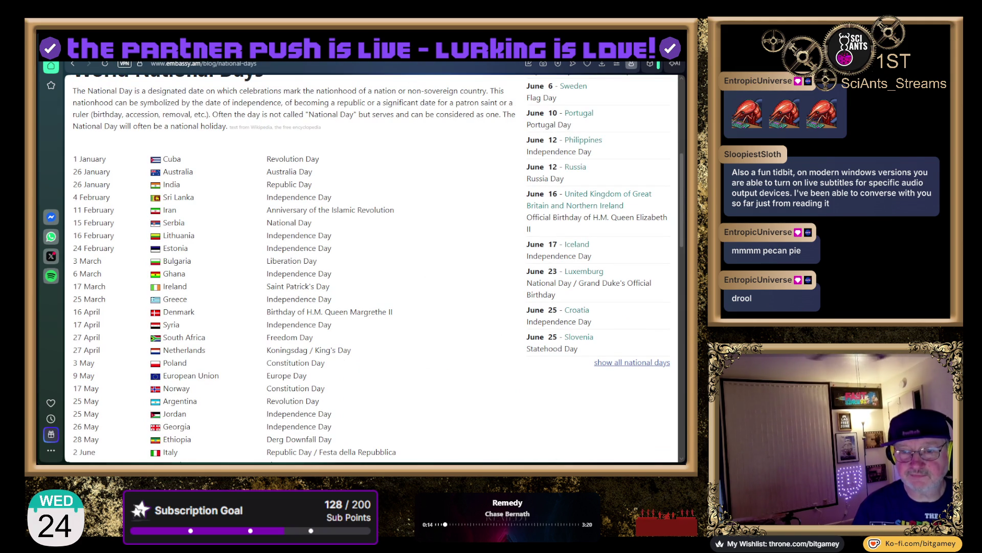
key(ctrl+Tab)
scroll(528, 134, down, 2)
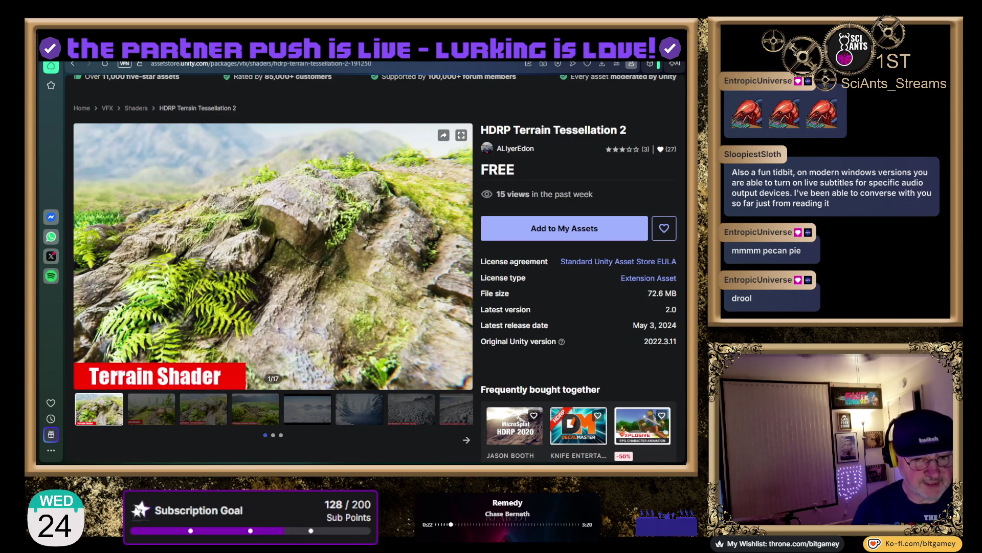
Switch from the Asset Store over to the Unity Editor project.
key(alt+Tab)
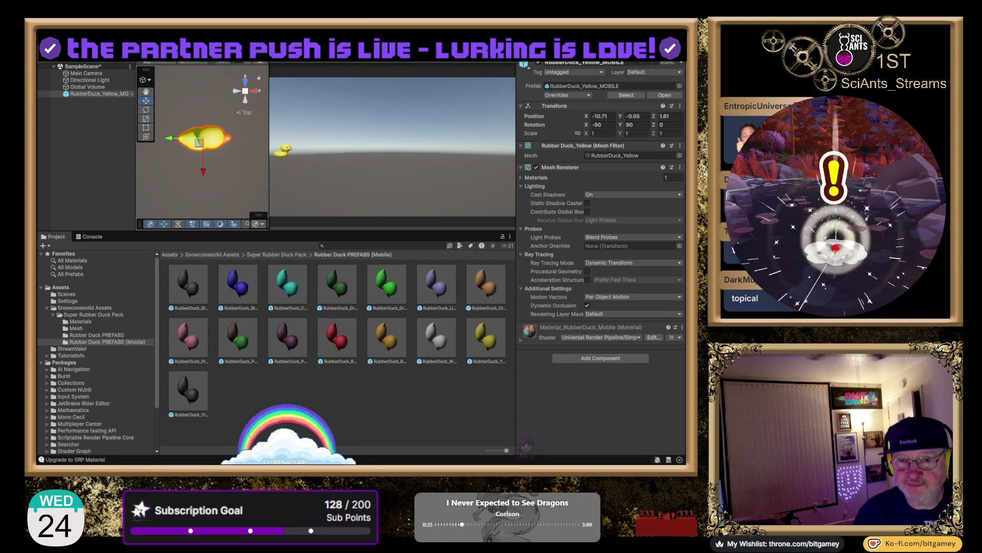
Switch the Scene view to Back and turn the duck to Rotation Y 270.
click(244, 102)
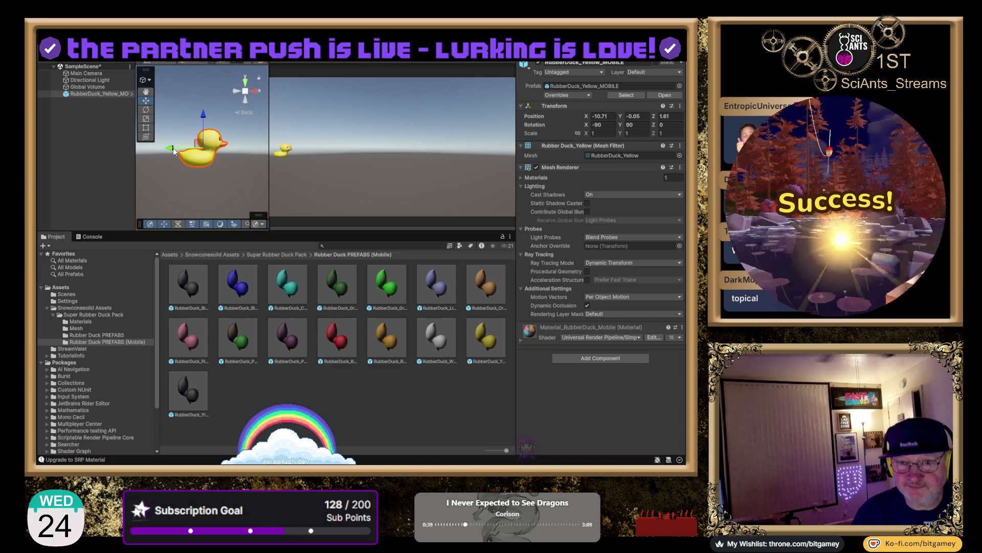
drag(172, 148, 747, 130)
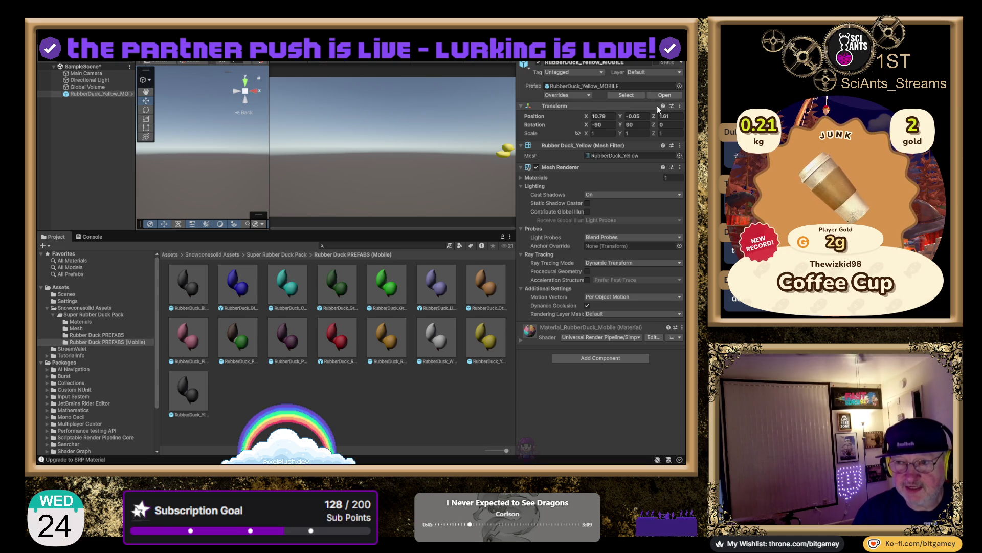
drag(620, 124, 684, 125)
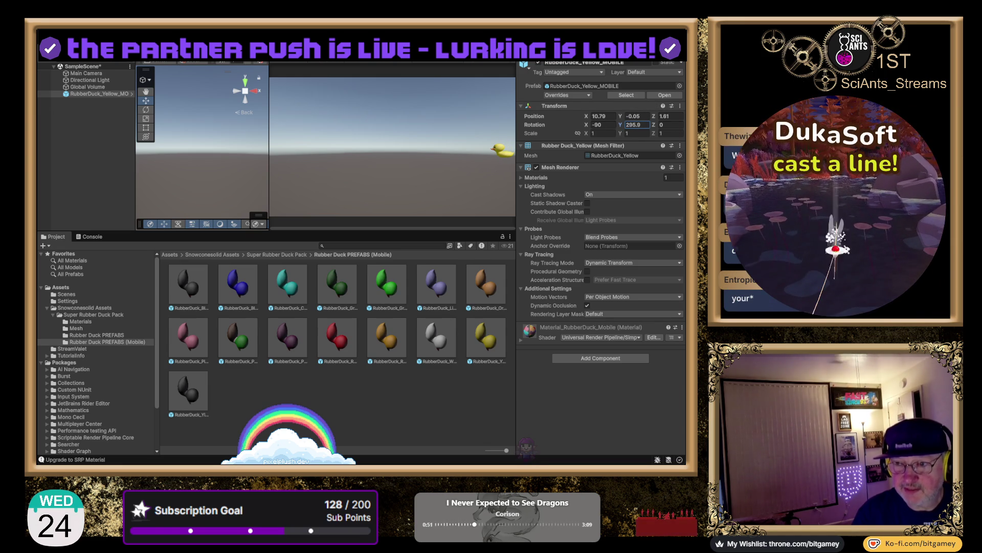
click(646, 124)
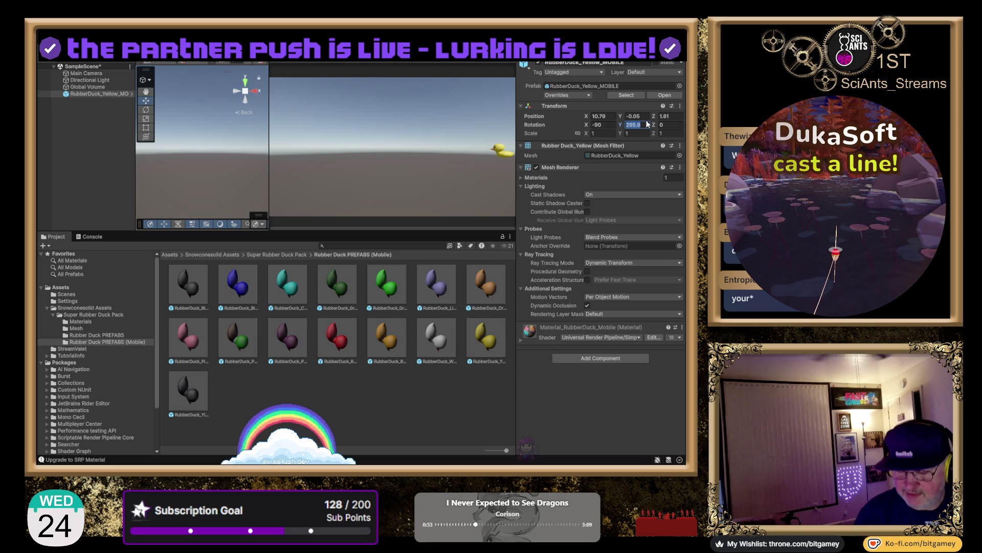
text(270)
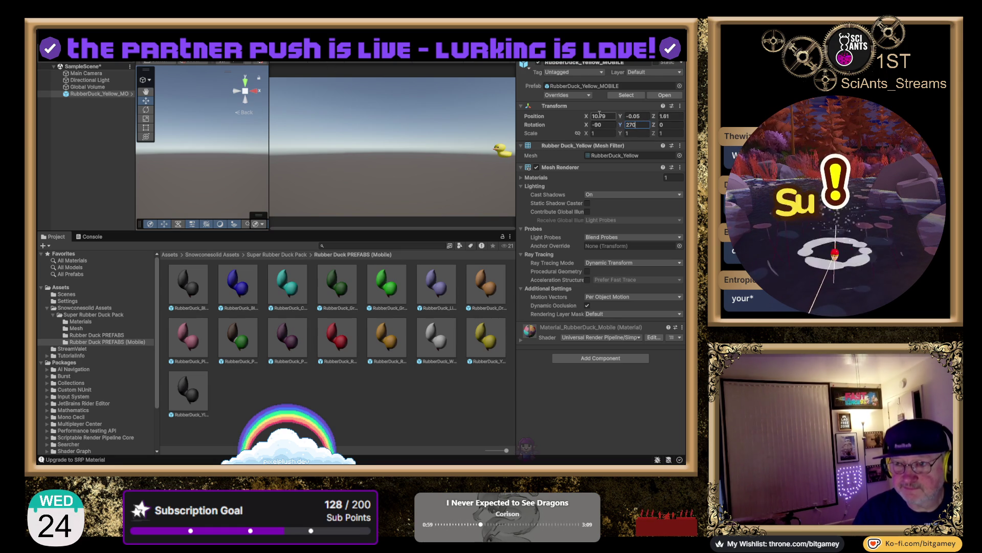
Slide the duck back into camera view at Position X -9.4 and keep it selected.
drag(587, 119, 545, 116)
text(-9.4)
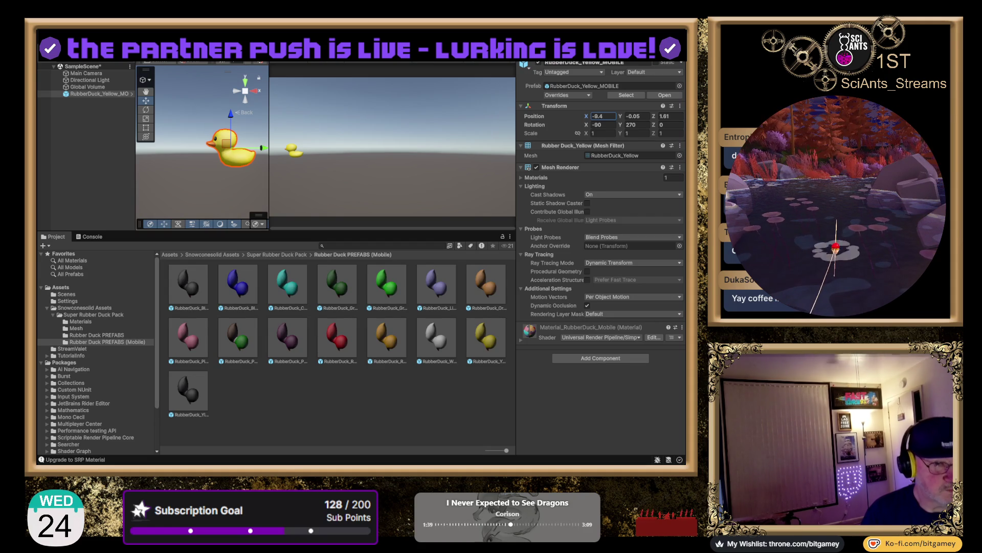
key(Return)
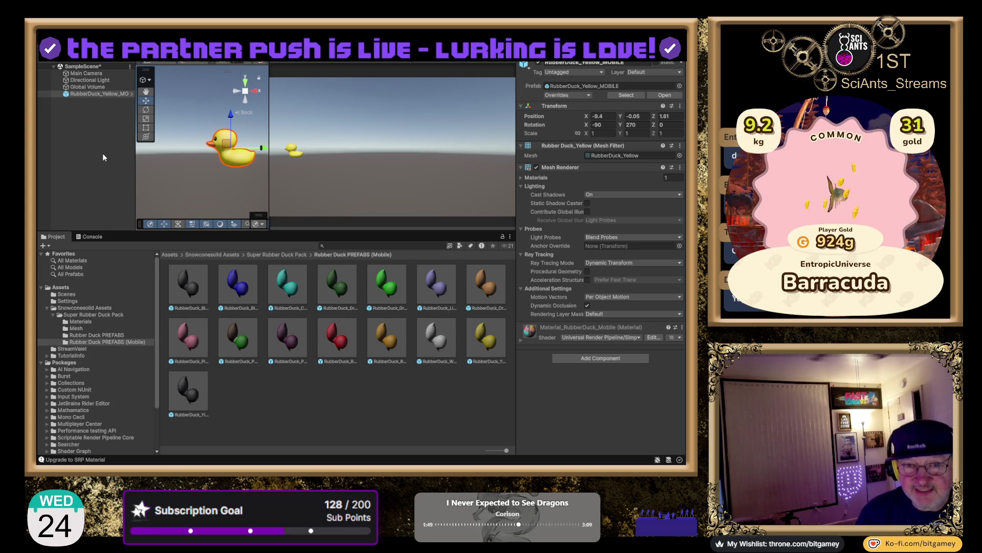
click(92, 95)
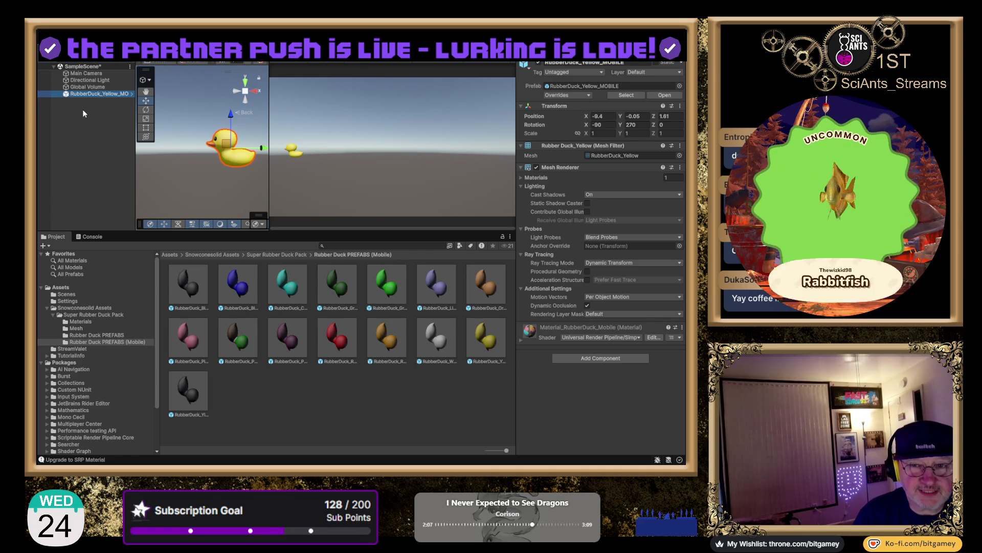
Widen the Hierarchy, open Rubber Duck PREFABS (Mobile), and select RubberDuck_Yellow_MOBILE.
drag(136, 103, 161, 104)
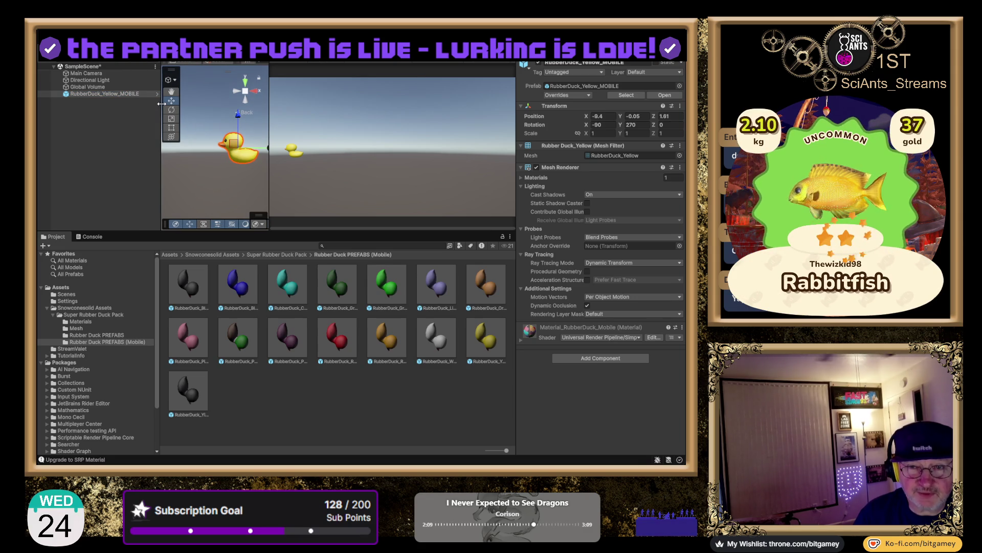
click(106, 334)
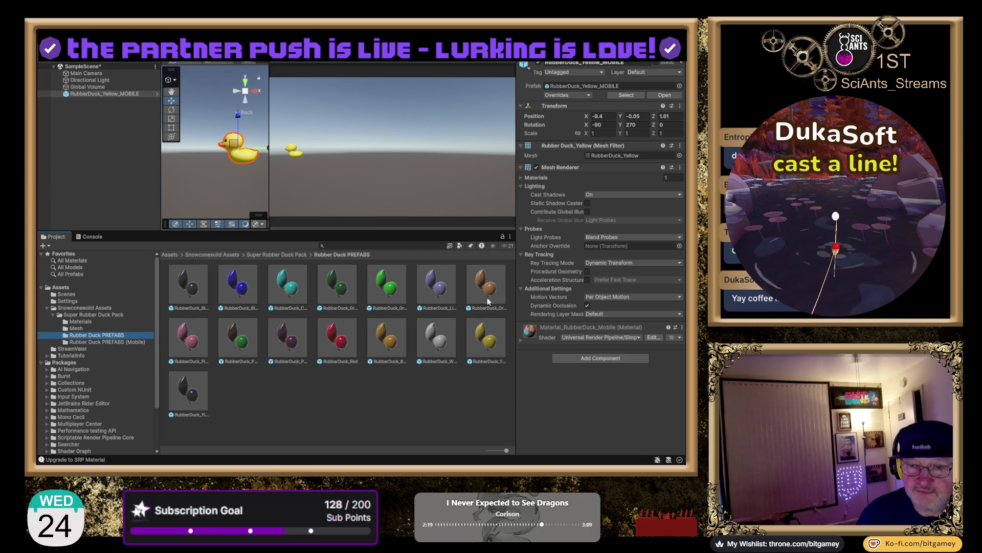
key(BackSpace)
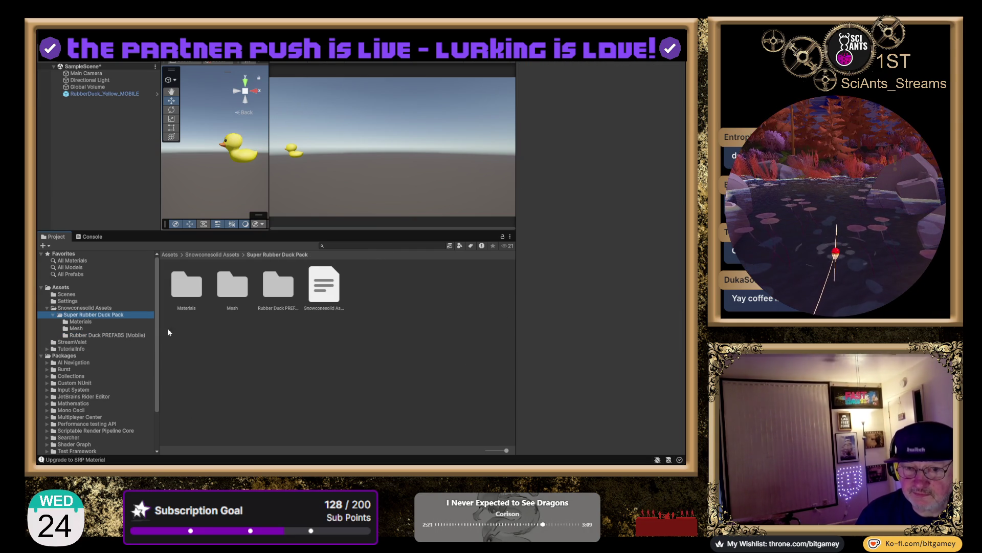
click(87, 334)
click(104, 94)
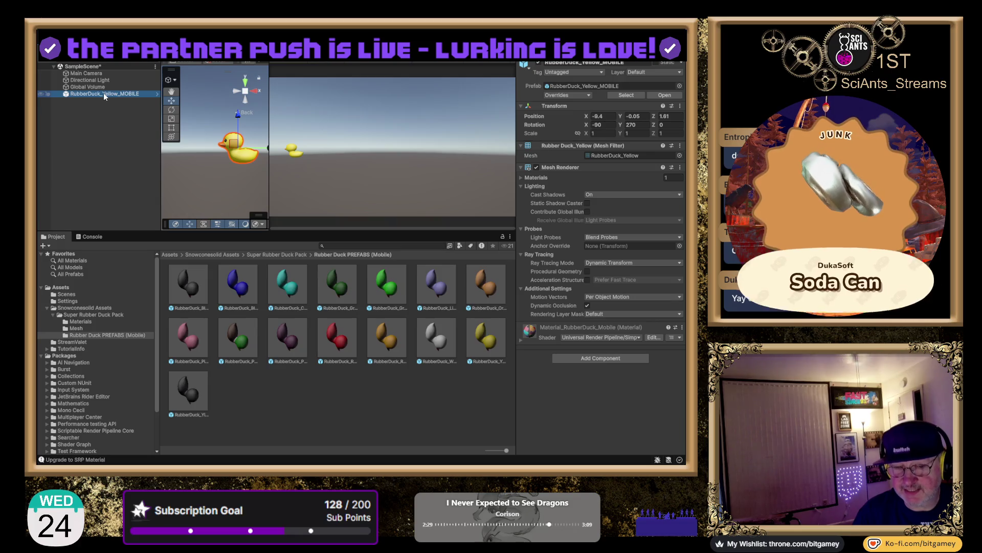
Rename RubberDuck_Yellow_MOBILE to ViewerDuck in the Hierarchy, then deselect it.
click(102, 91)
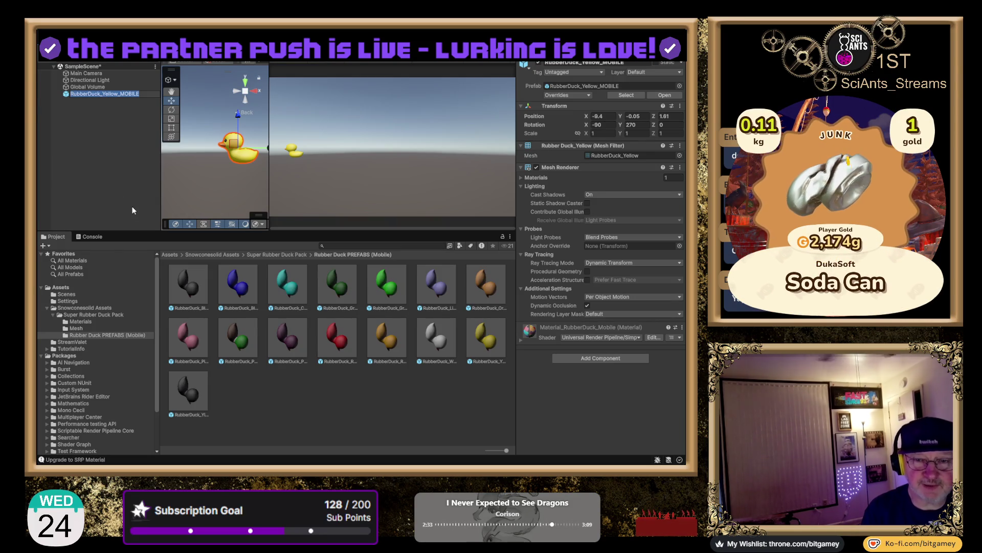
text(Ru)
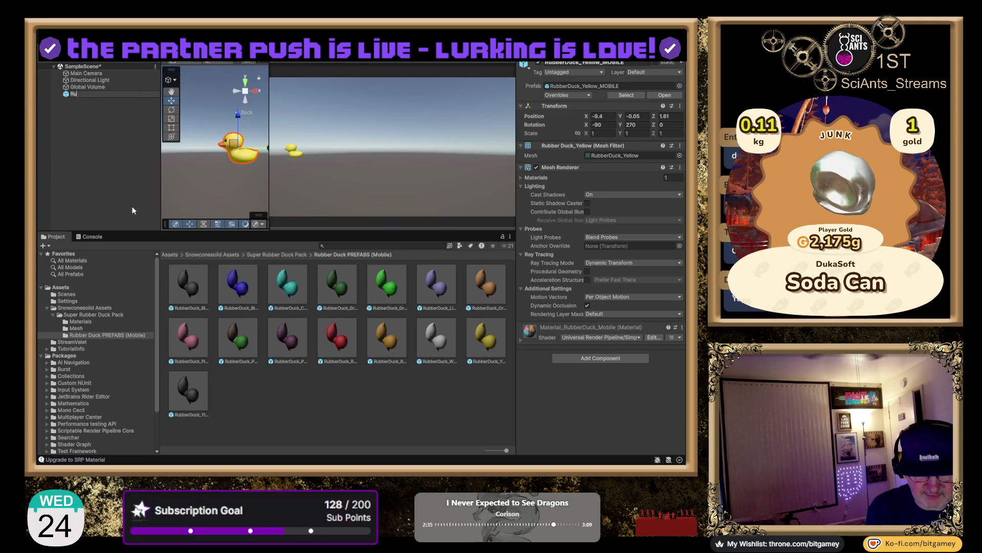
text(bberDuck)
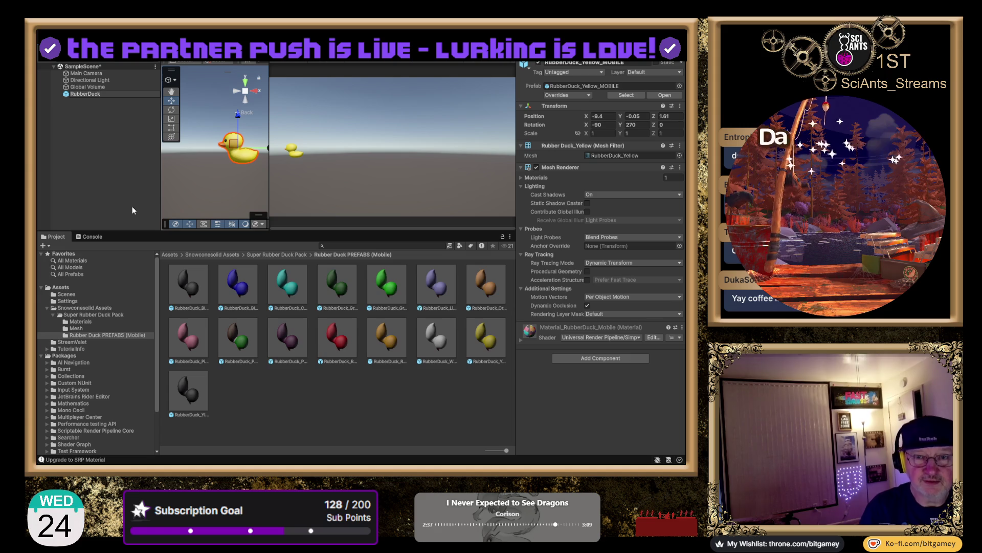
key(Left)
key(Left)
key(Left)
key(shift+Home)
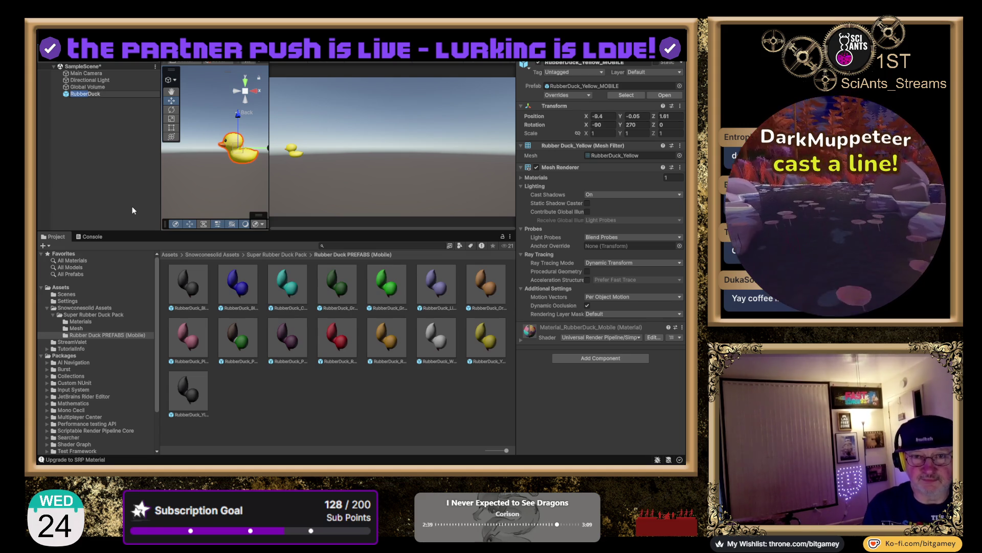
key(BackSpace)
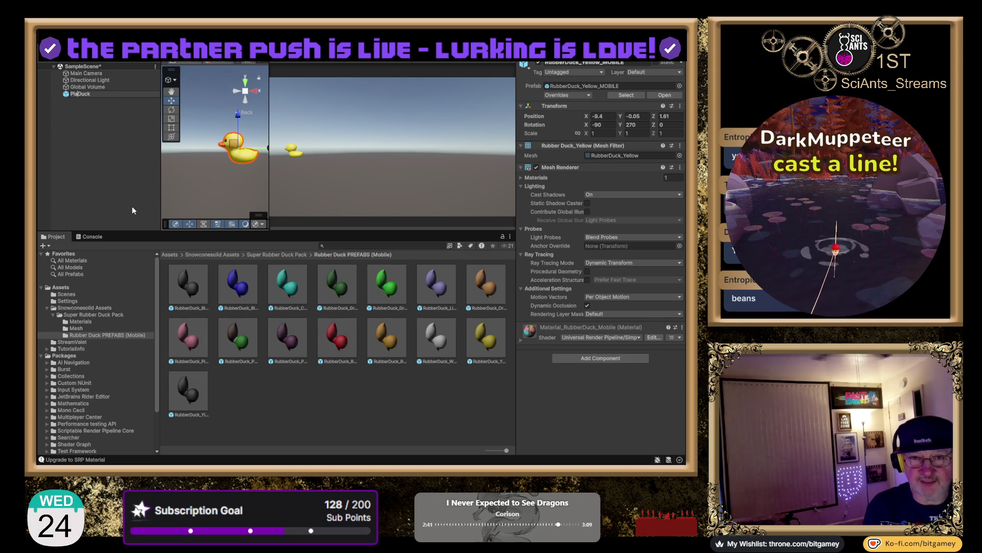
text(Viewer)
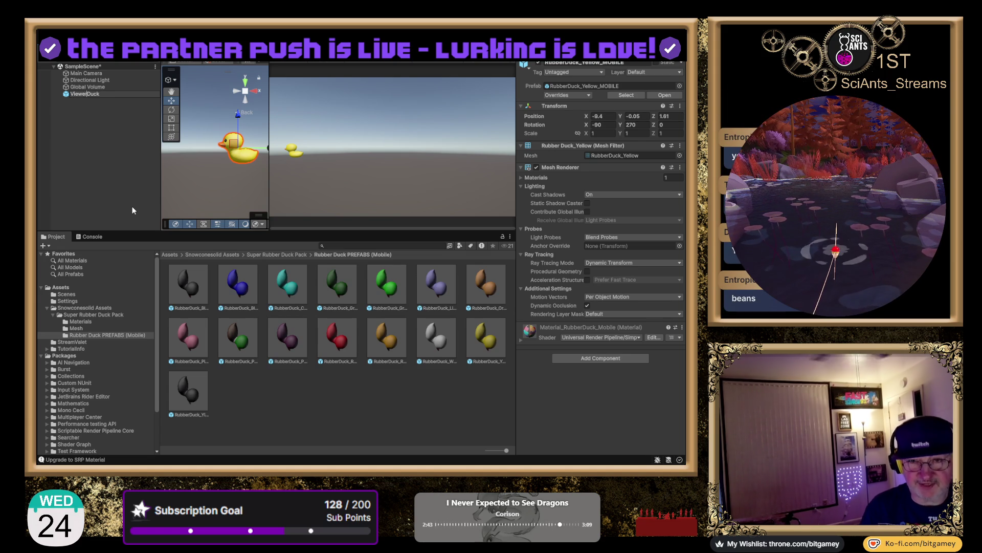
key(Return)
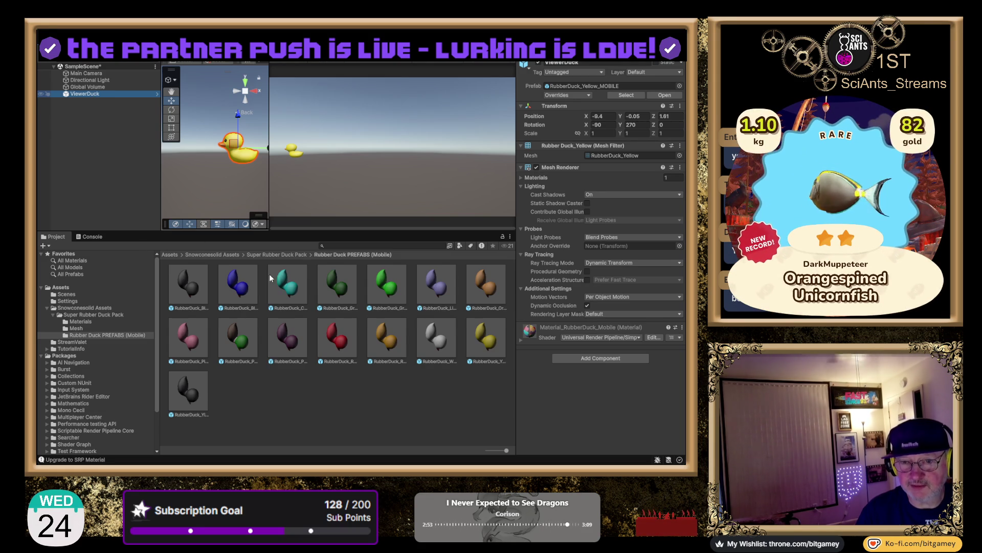
click(106, 135)
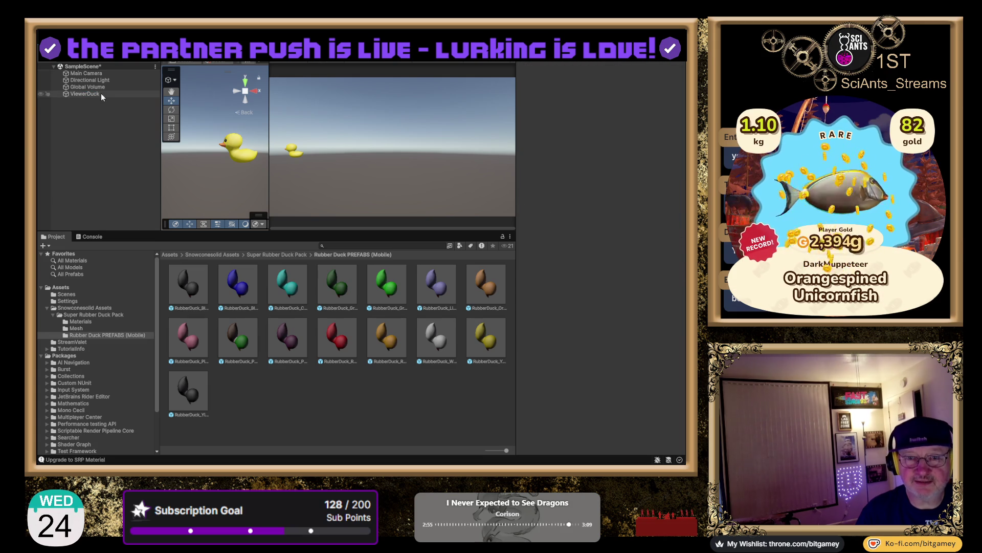
Select ViewerDuck and drag the DuckController script onto its Inspector components.
click(85, 94)
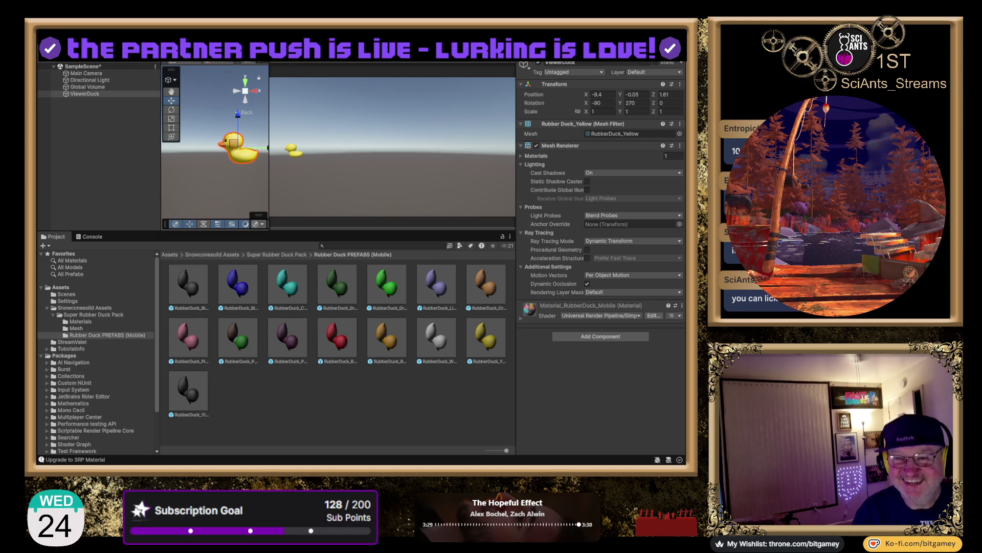
click(84, 94)
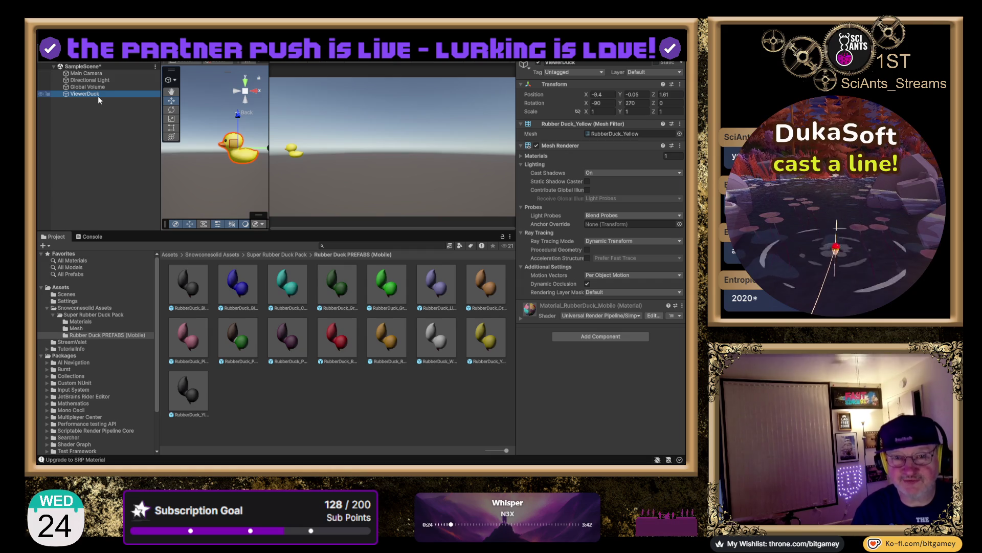
click(600, 338)
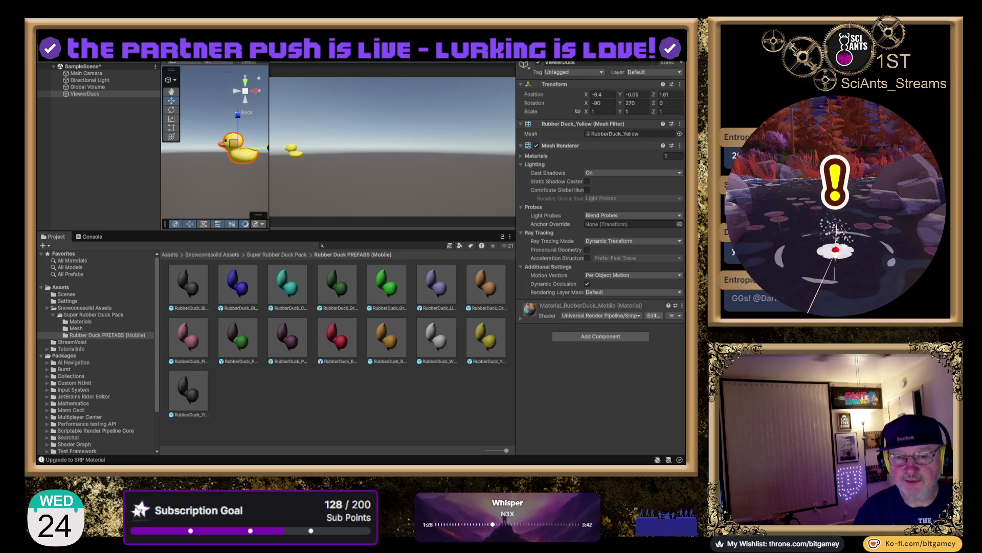
drag(473, 322, 556, 368)
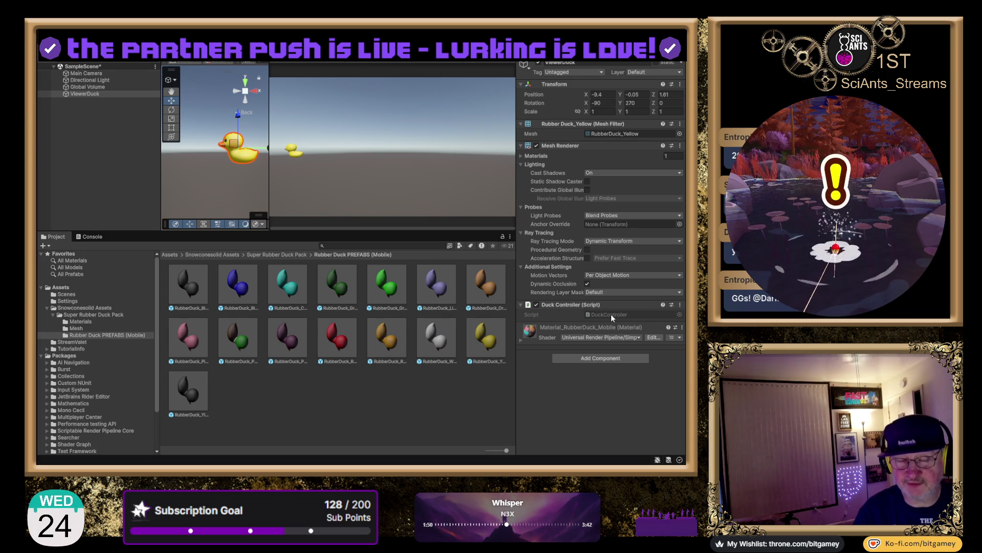
Locate the DuckController script in the top-level Assets folder, then clear the selection.
click(610, 314)
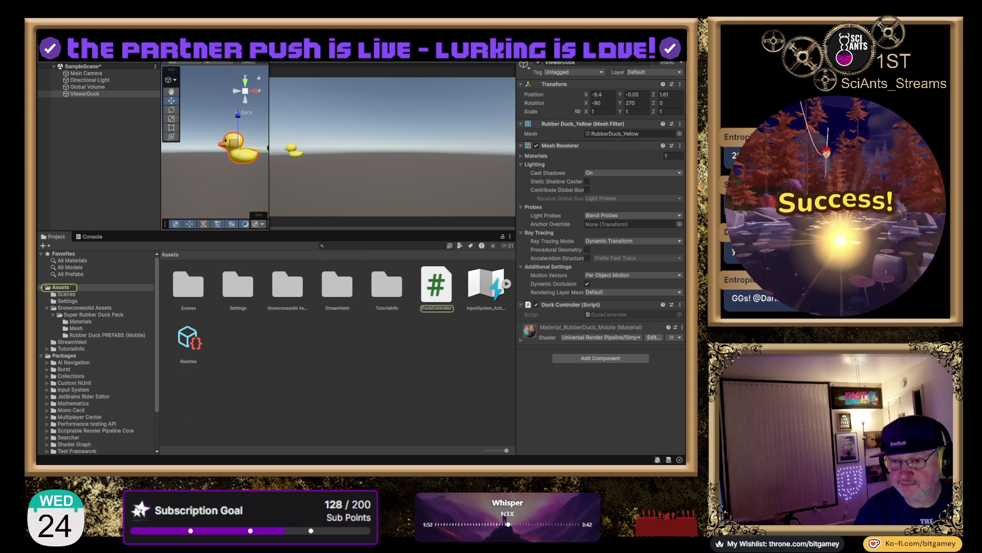
click(441, 342)
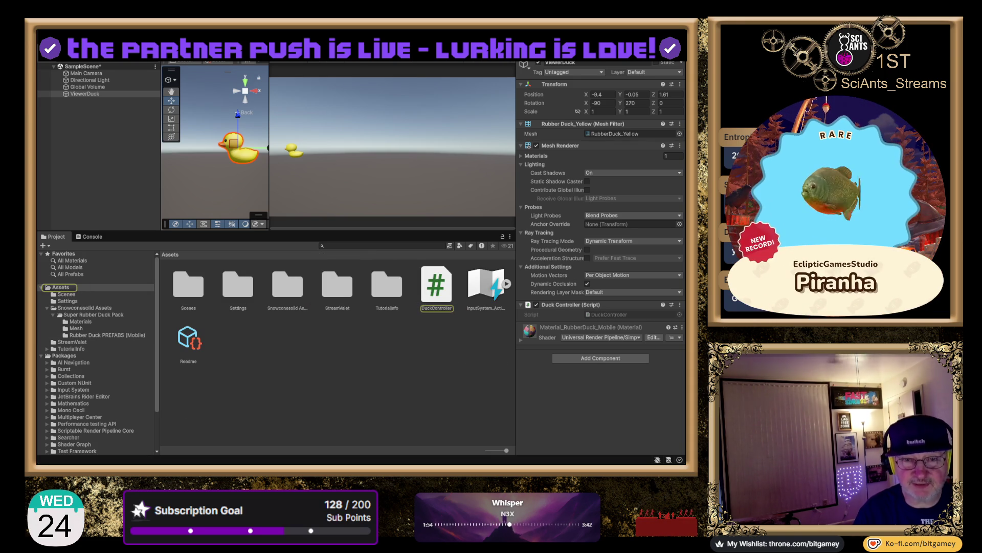
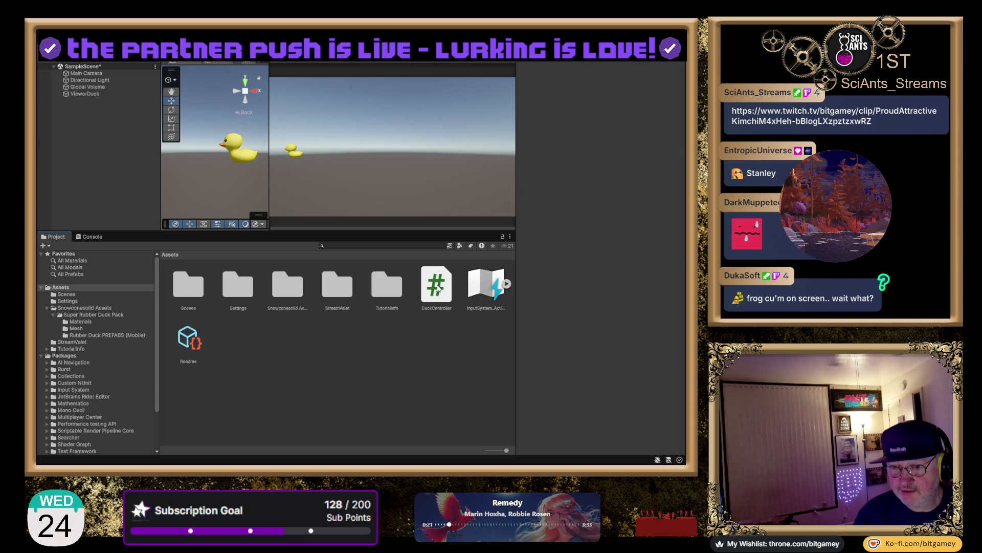
Preview the DuckController script in the Inspector, then open it in the code editor.
click(438, 288)
double_click(439, 288)
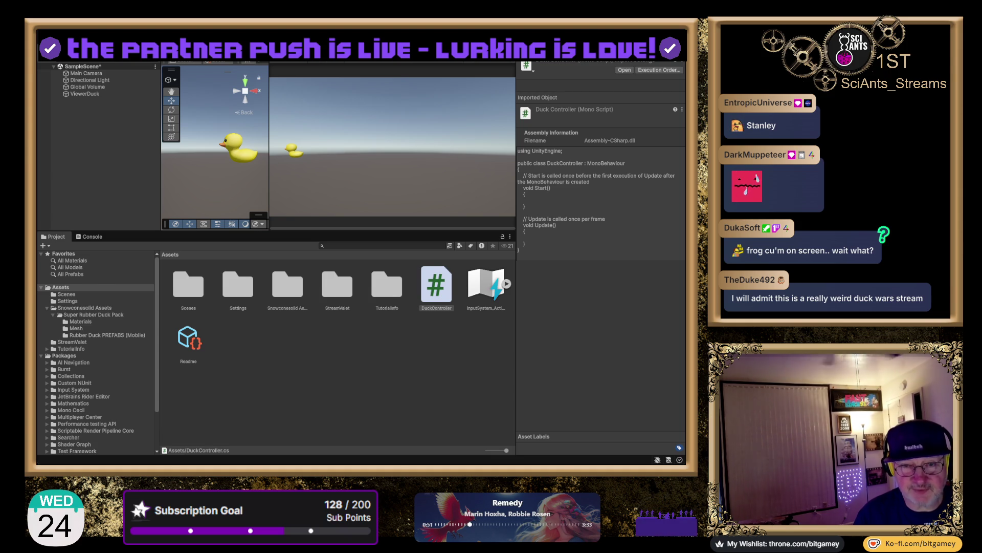
key(alt+Tab)
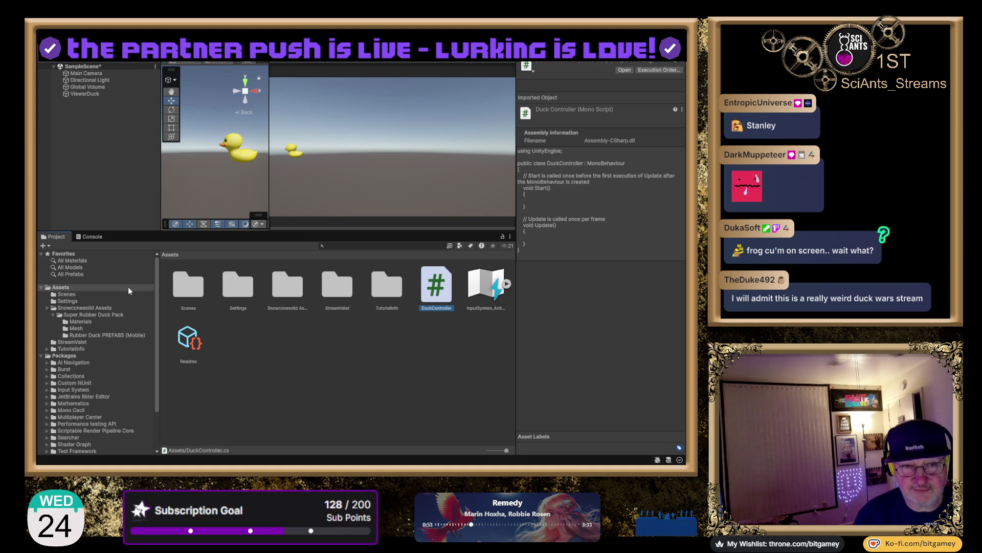
Switch to Visual Studio, where DuckController.cs has loaded with empty Start and Update methods.
key(alt+Tab)
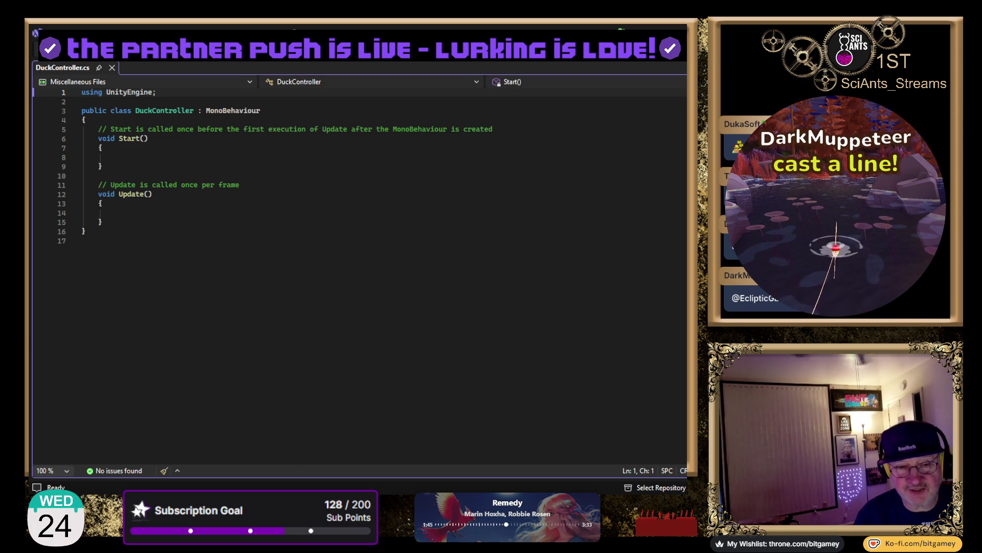
Shorten the Visual Studio window and place the cursor in the code on lines 17, 10 and 15.
mouse_move(327, 492)
mouse_down()
mouse_move(328, 445)
mouse_move(327, 463)
mouse_up()
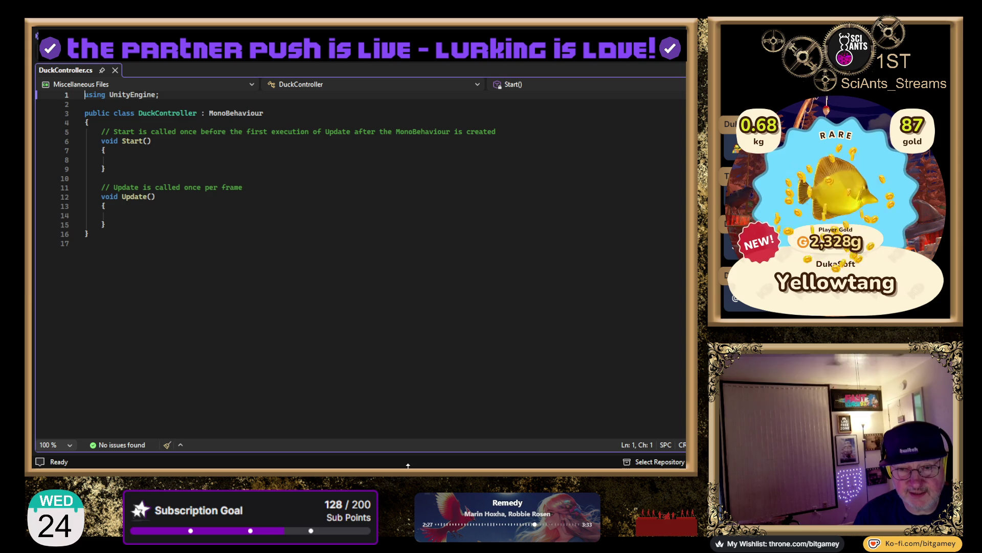
drag(408, 465, 410, 461)
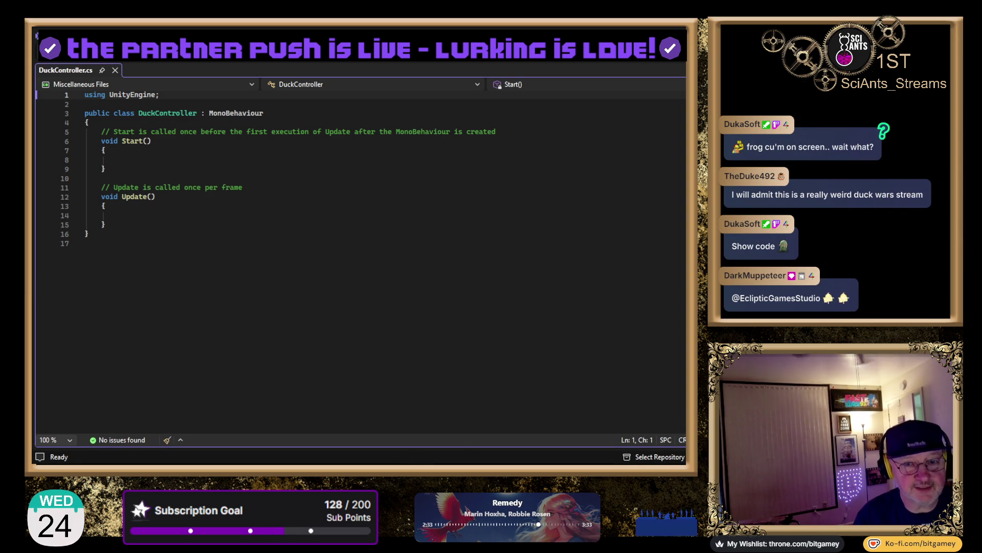
click(563, 263)
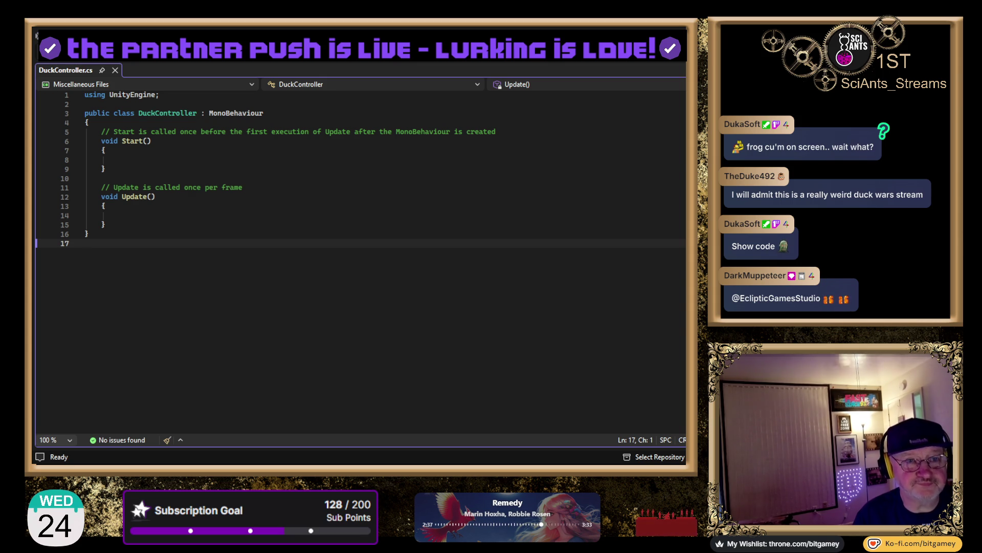
click(102, 178)
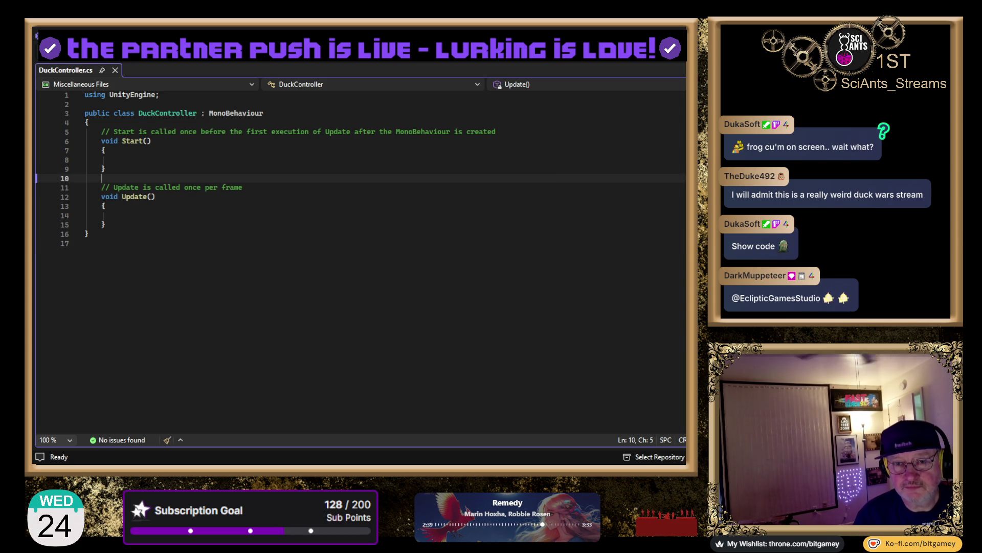
click(355, 224)
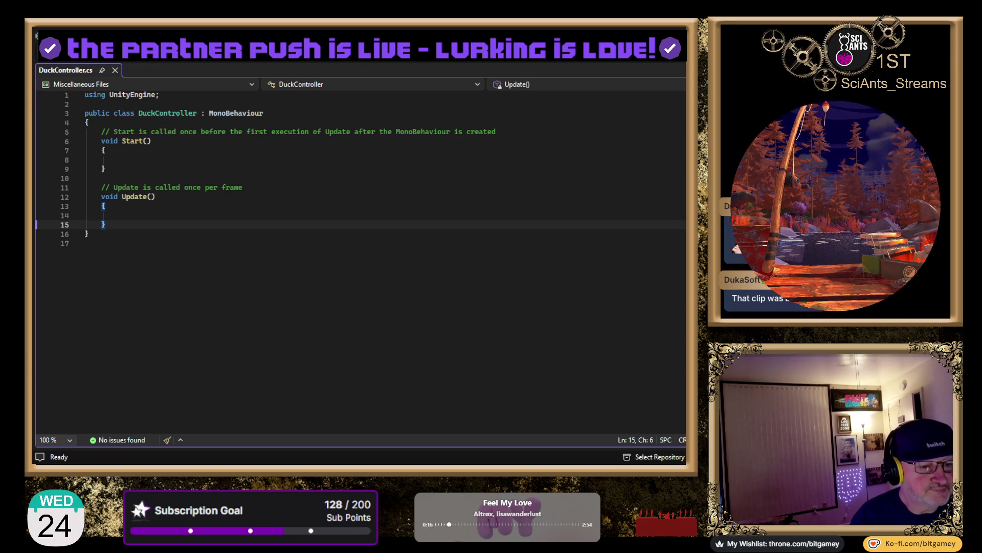
Delete the default comment lines above the Start and Update methods.
click(545, 131)
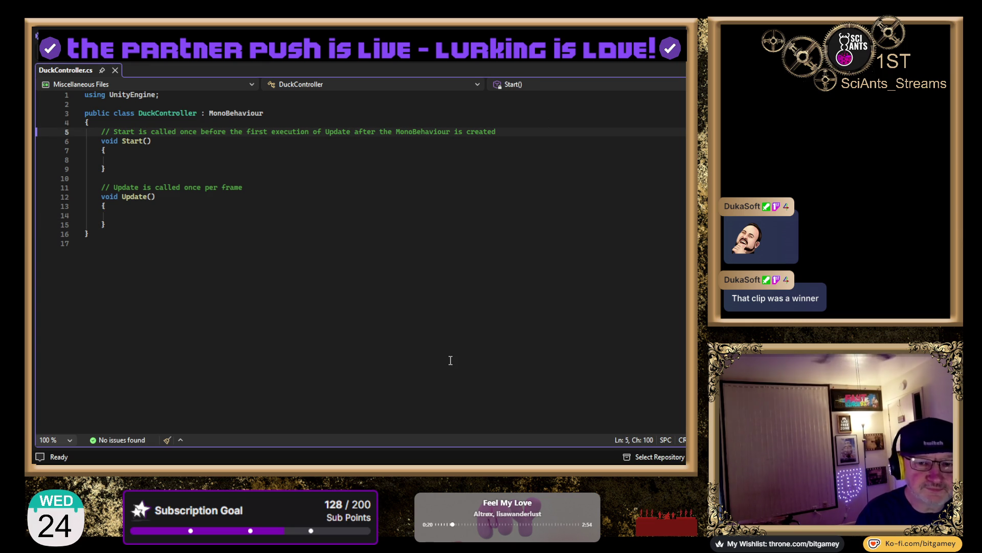
key(shift+Up)
key(Delete)
key(Down)
key(Down)
key(Down)
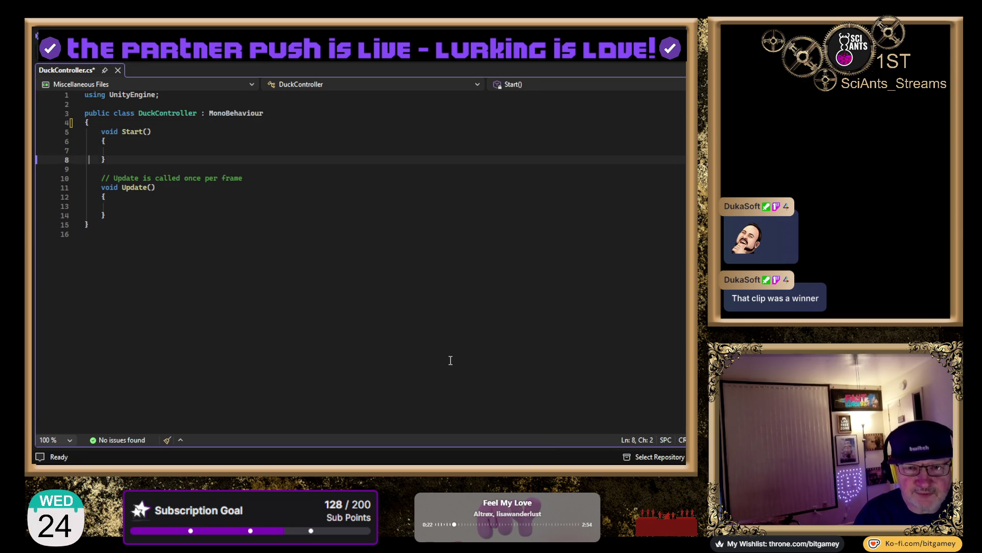
key(Up)
key(Down)
key(End)
key(shift+Up)
key(Delete)
key(Up)
key(Up)
key(Up)
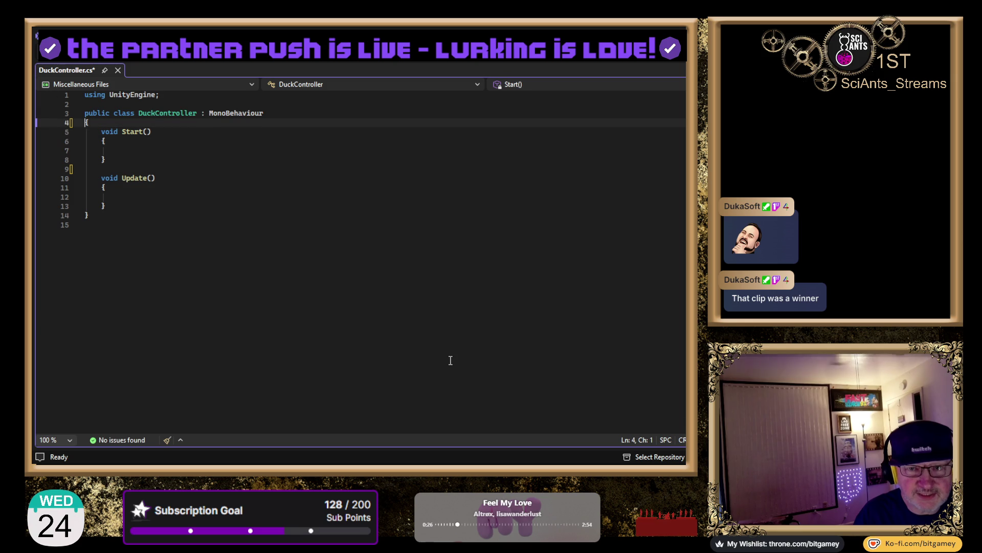
Add comments 'Move duck left or right depending on orientation.' and 'Use DoTween to rotate duck at edge of screen.'.
key(Return)
text(//)
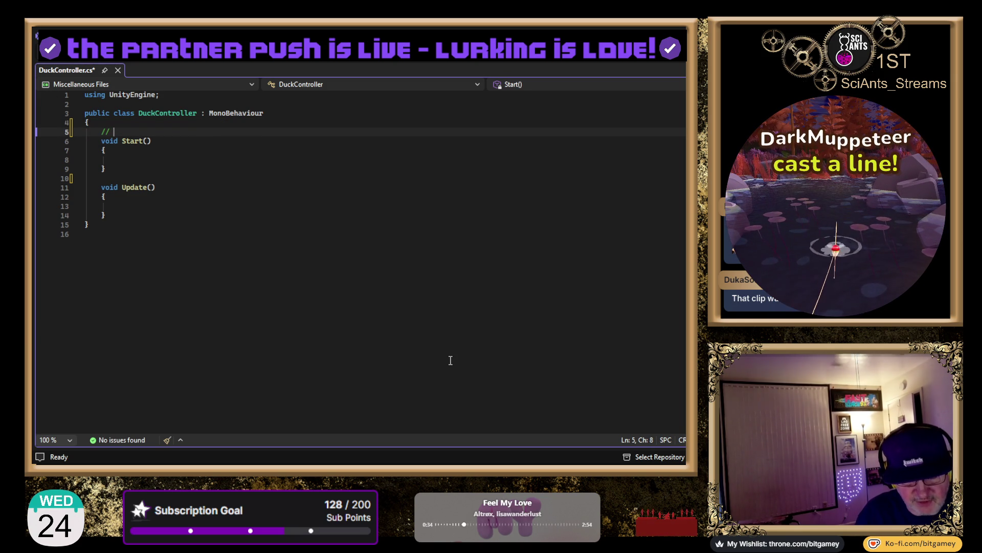
text(Move duck)
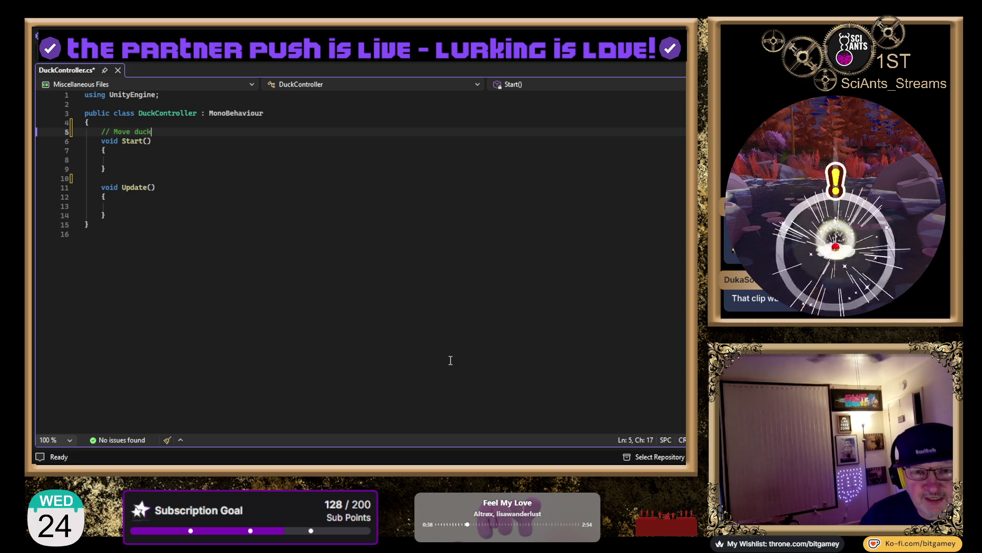
text( left or )
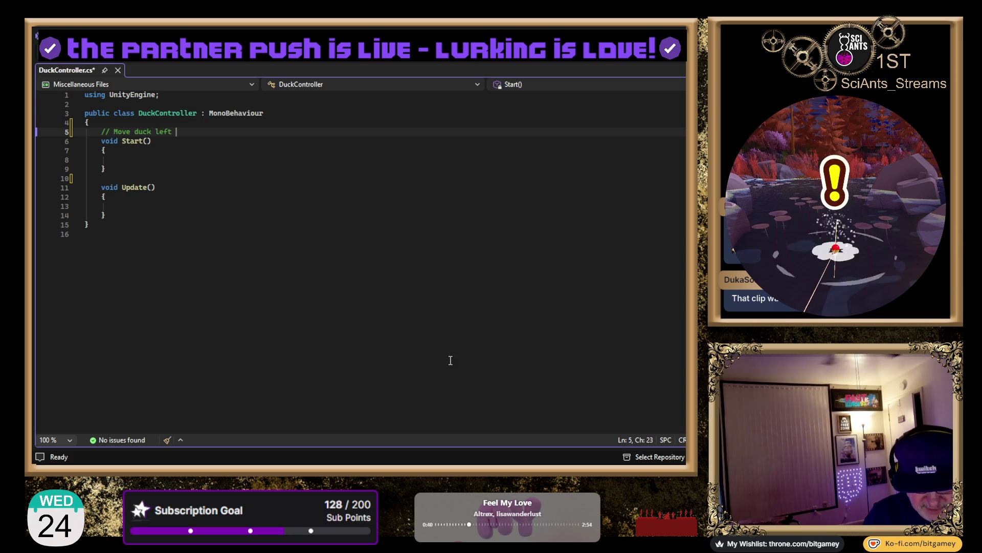
text(right d)
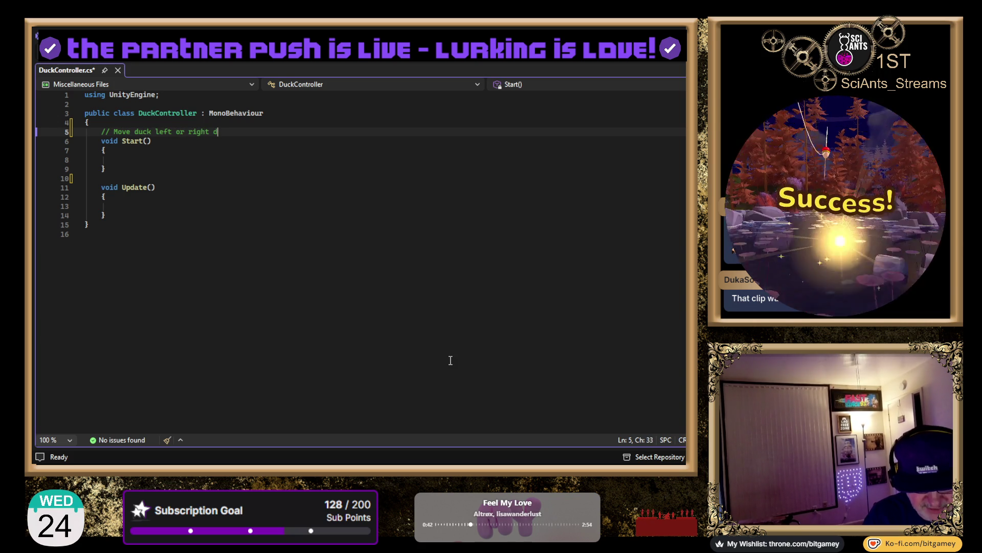
text(epending on ot)
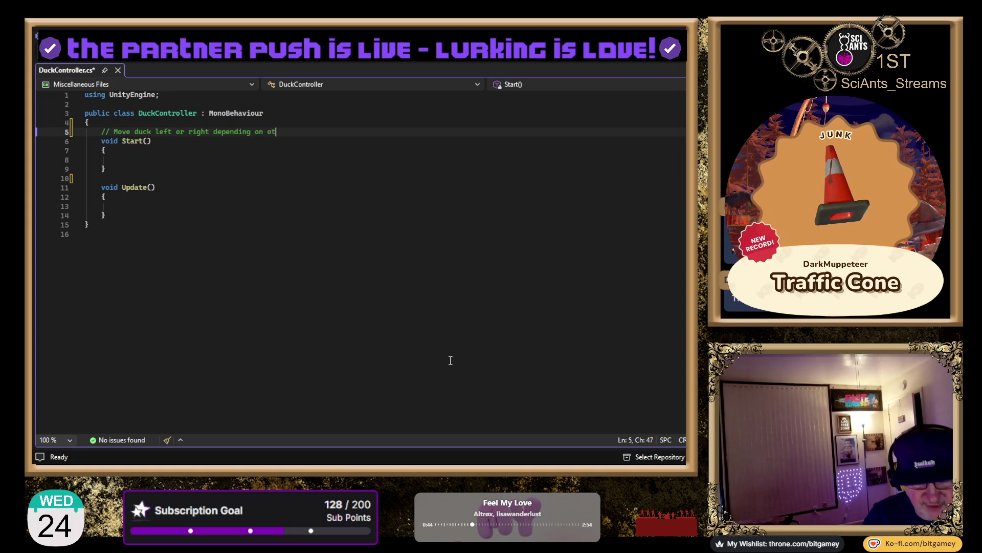
key(BackSpace)
text(rientation.)
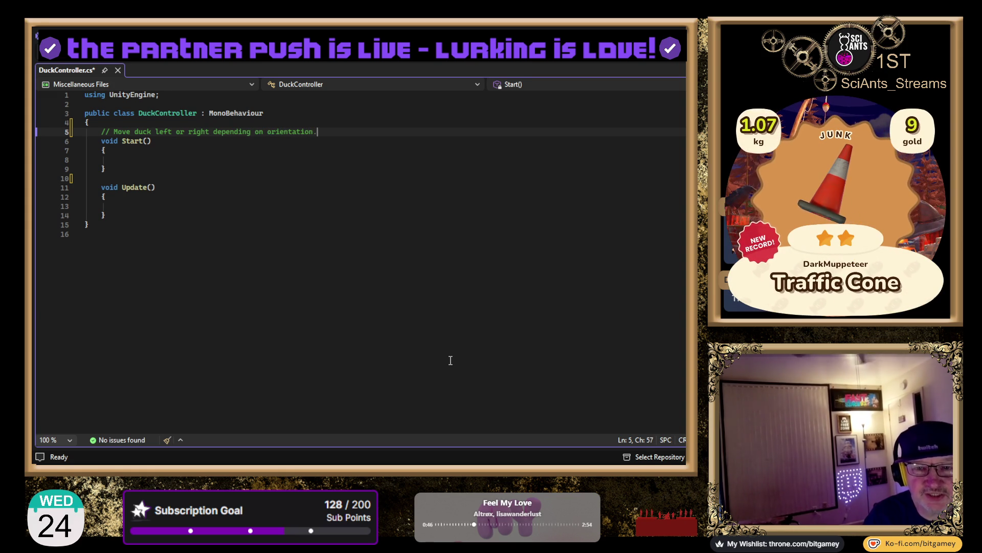
key(Return)
text(// Us)
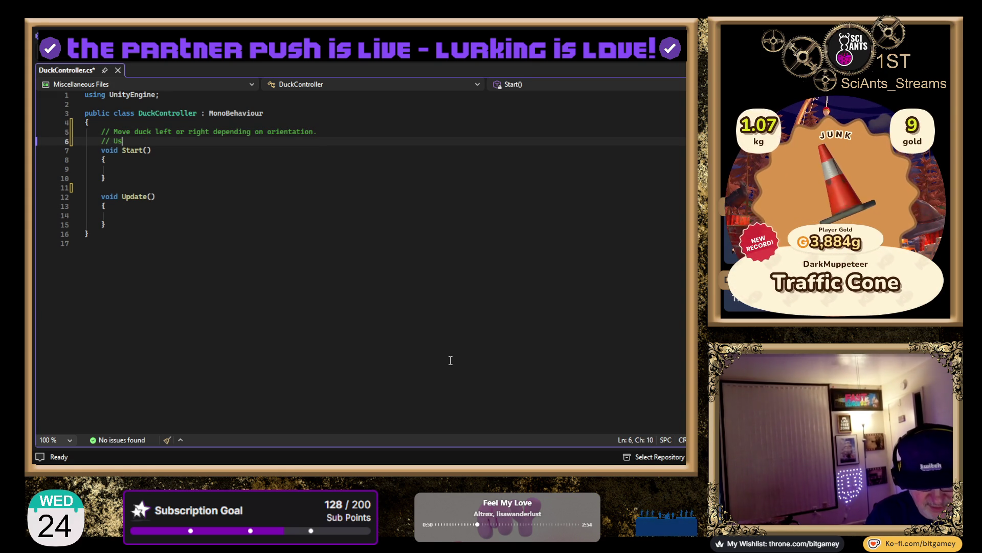
text(e DoTween )
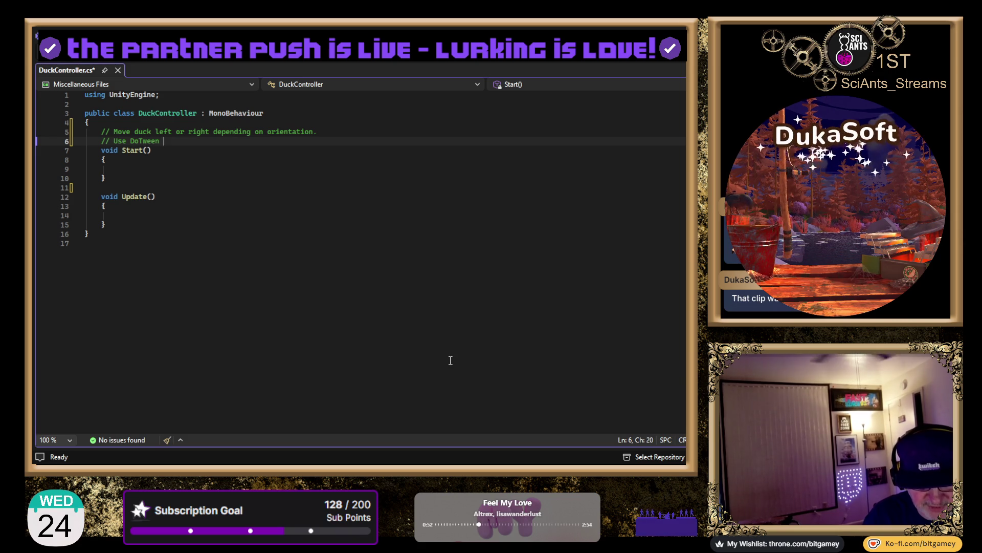
text(to rotate duck at )
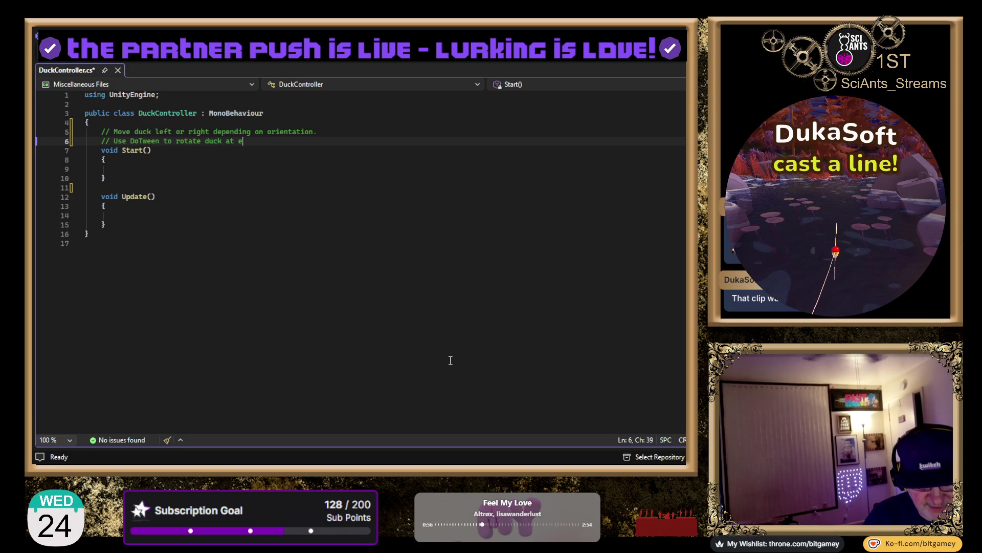
text(edge of screen.)
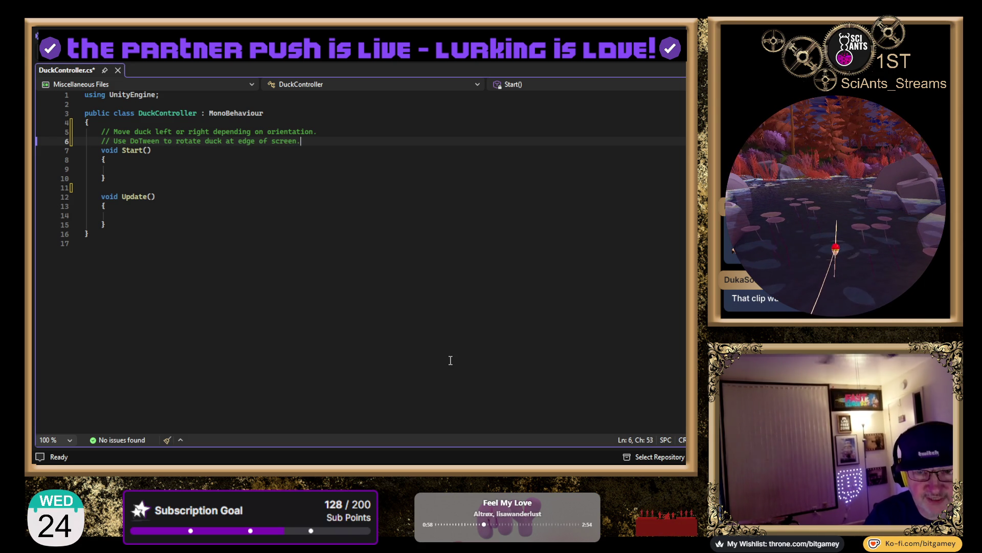
Add comments for duck bobbing, displaying the viewer name, and tying viewer names to specific ducks.
key(Return)
key(Return)
key(Up)
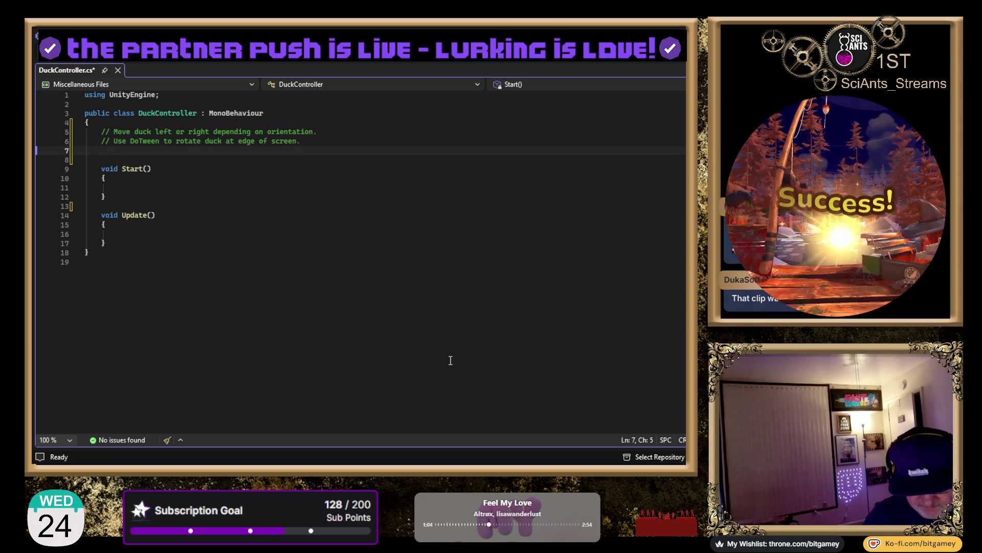
text(// Bob)
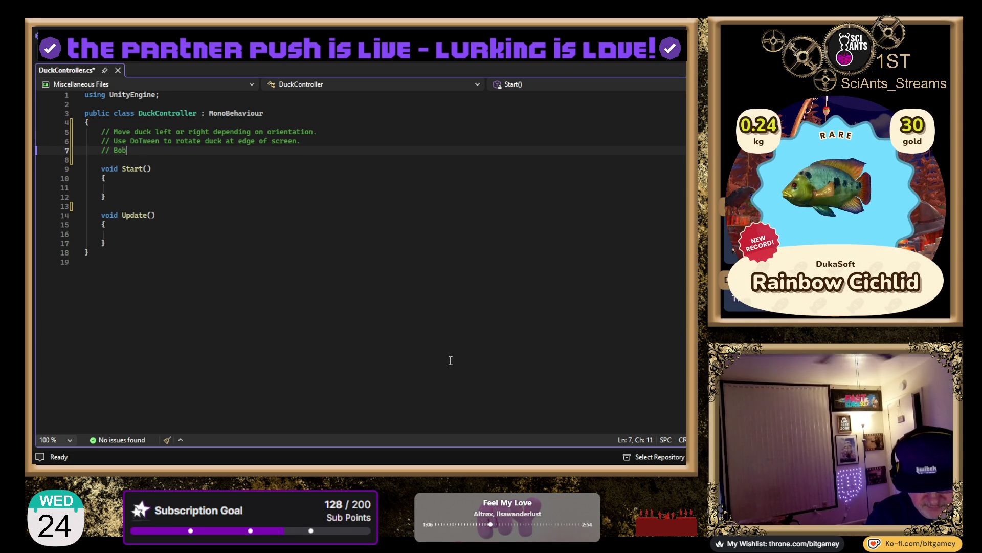
text(bing motion of)
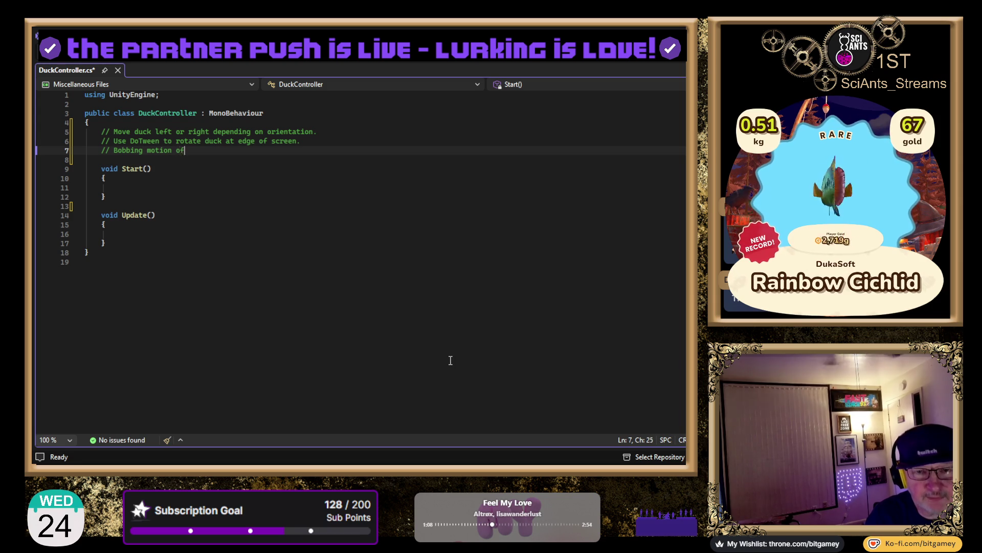
text( duck.)
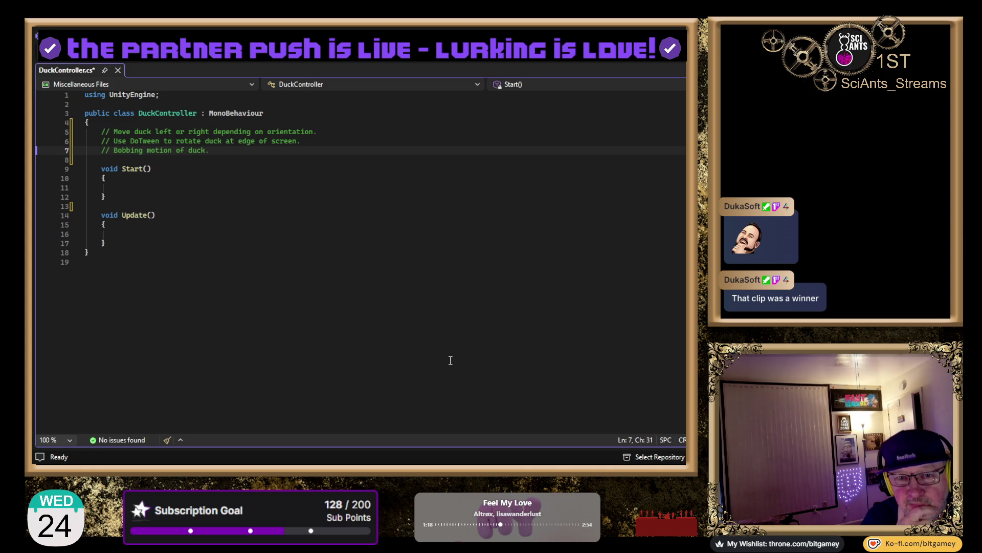
key(Return)
text(//)
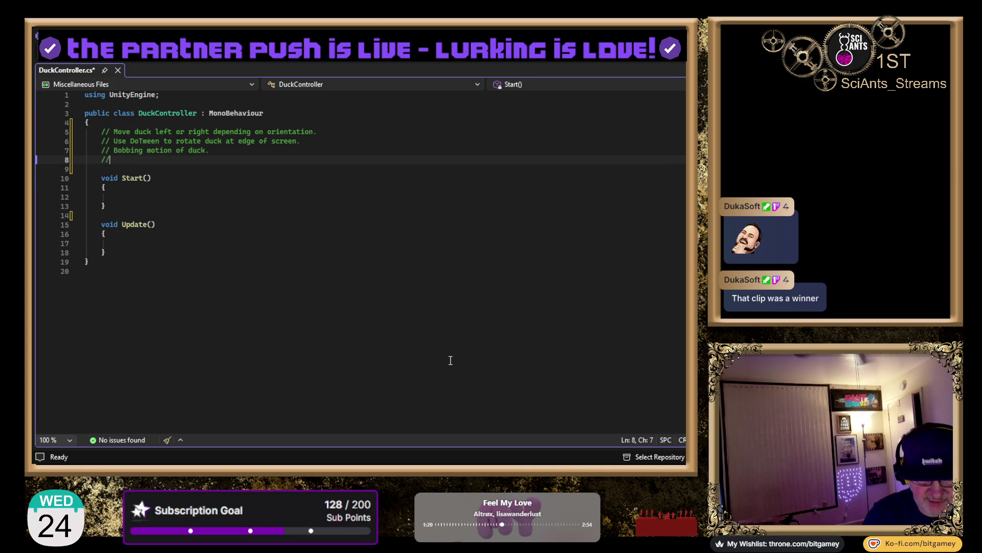
text( Display viewer name ove)
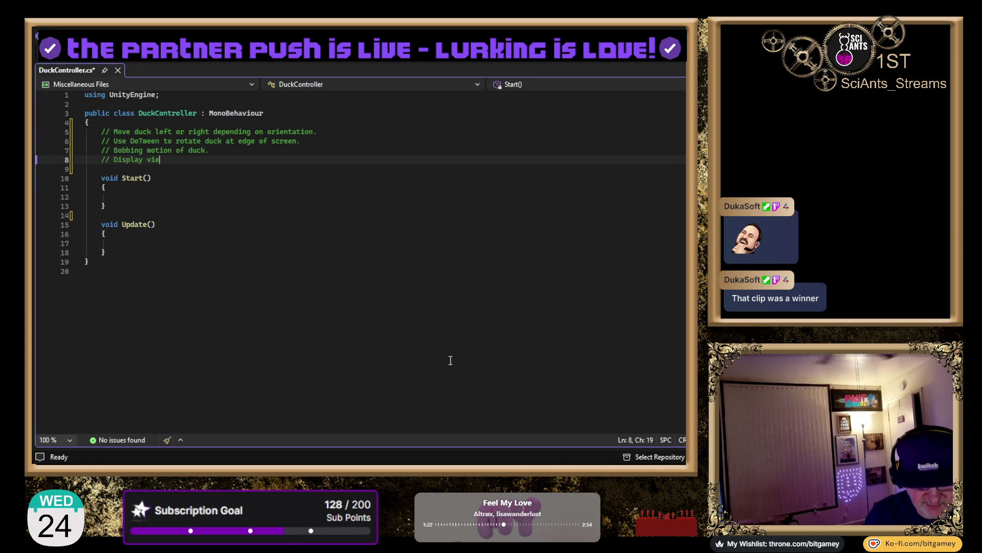
text(r )
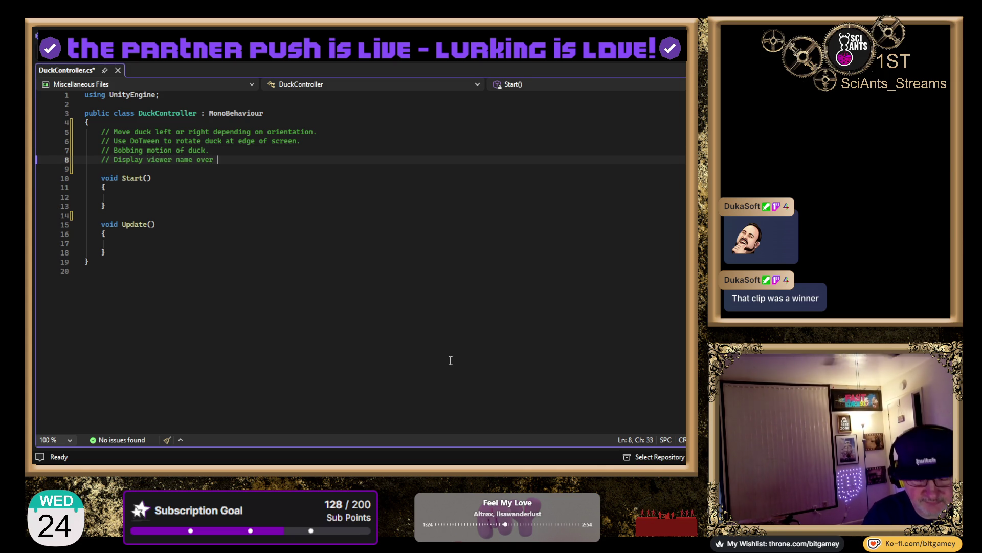
text(duck.)
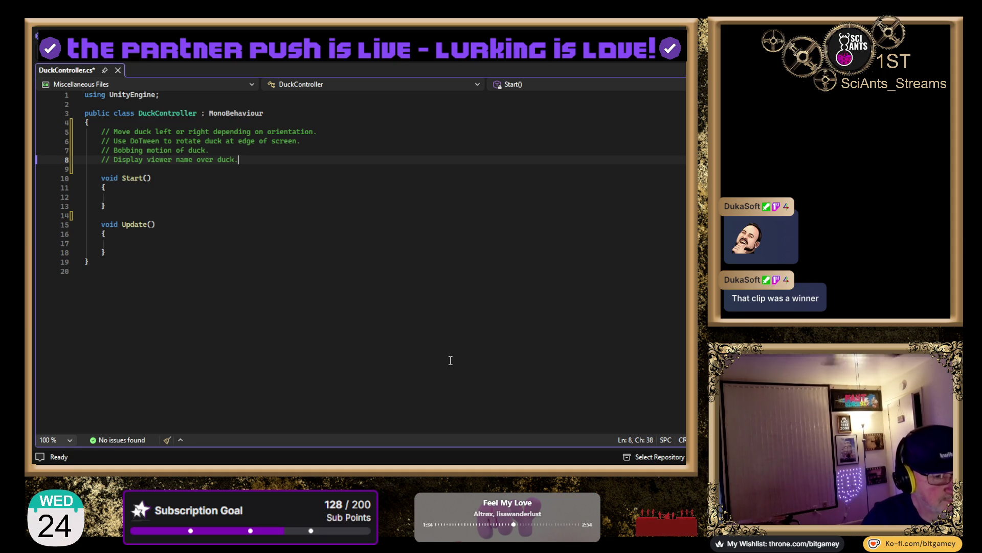
key(Return)
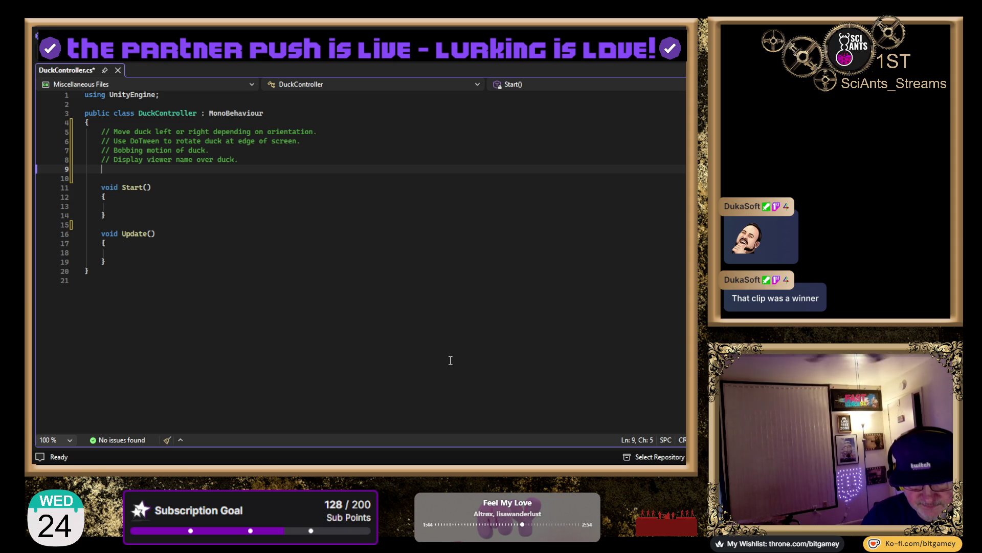
text(// v)
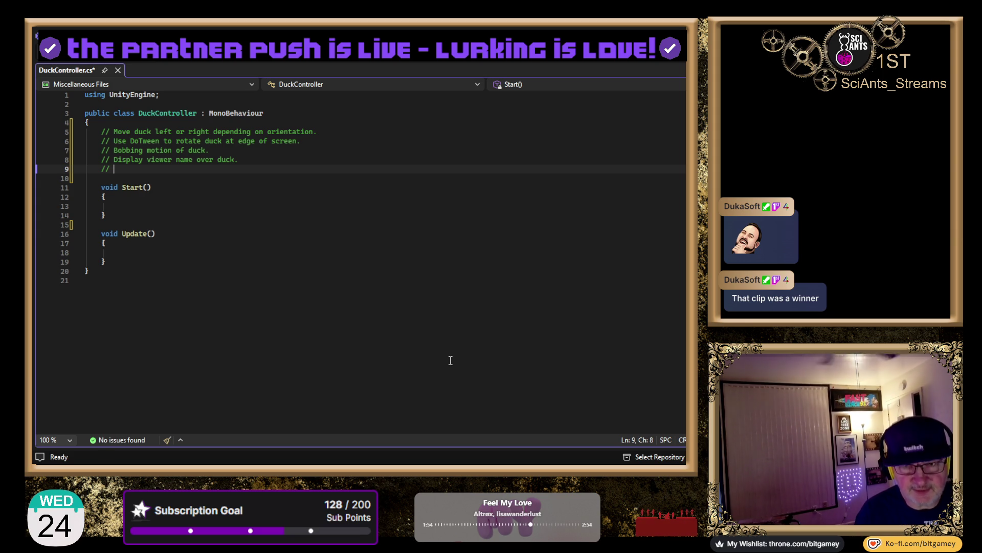
text(Tie )
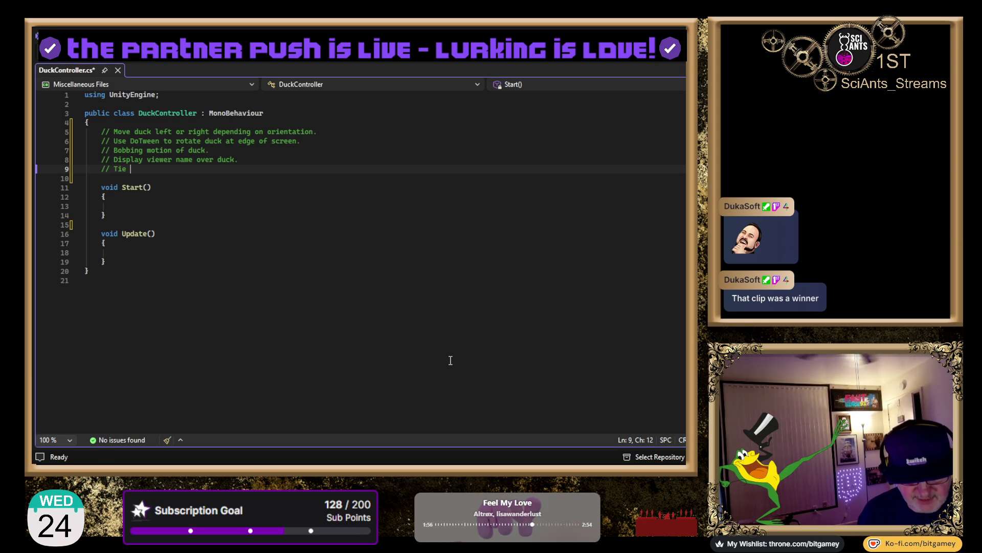
text(viewer name to )
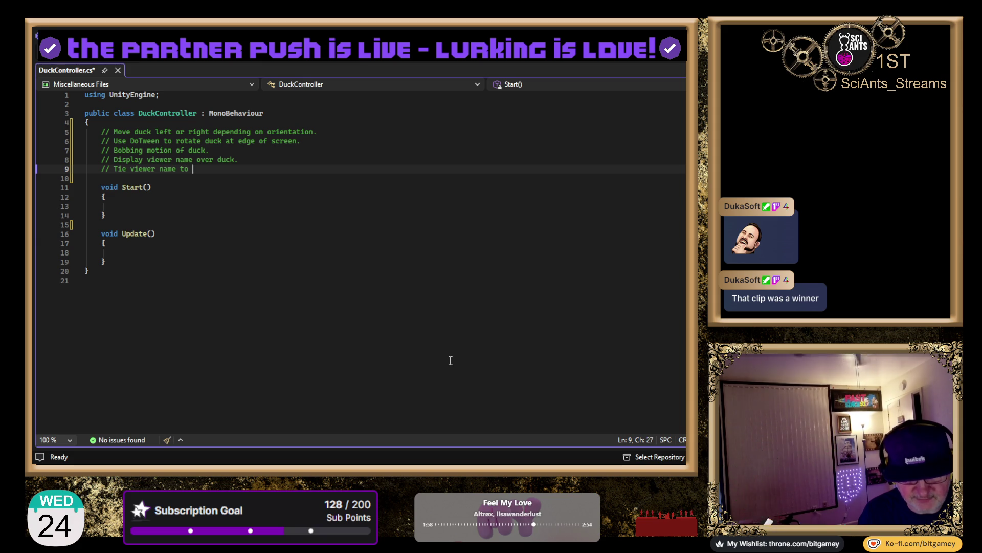
text(specific duck.)
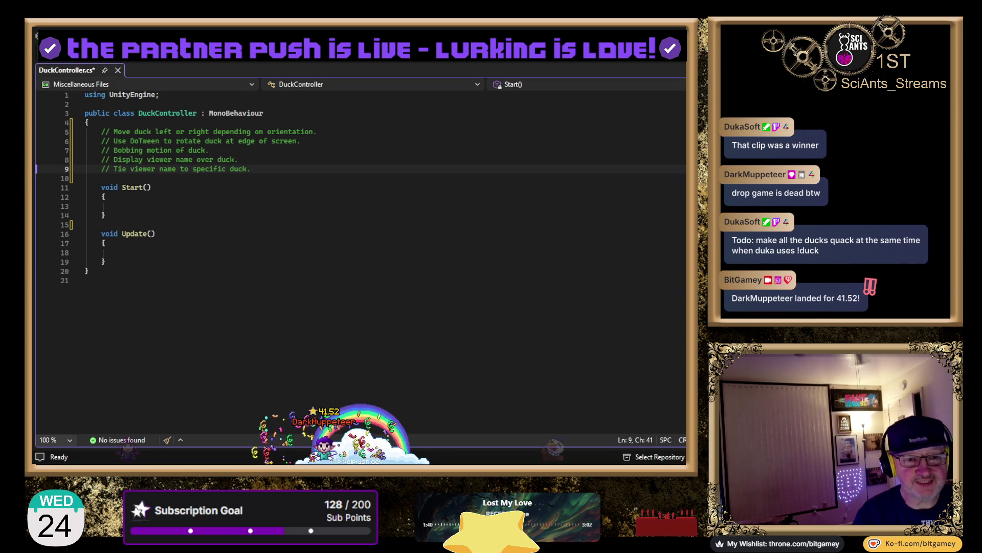
Start a new comment after the last note about tying a duck or all ducks to specific commands.
click(358, 132)
click(332, 175)
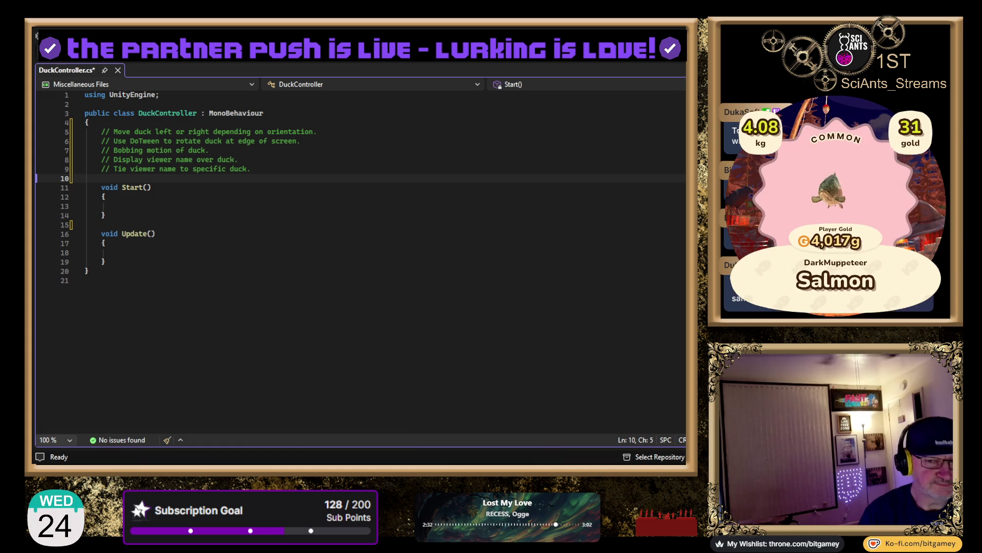
click(496, 159)
click(356, 168)
key(Return)
text(Tie dic)
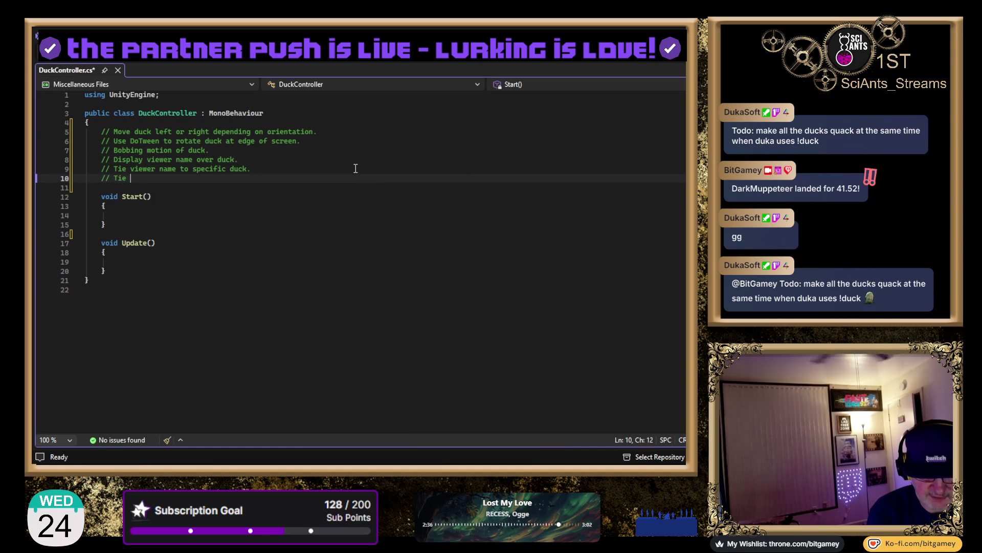
key(BackSpace)
text(uck/all duc)
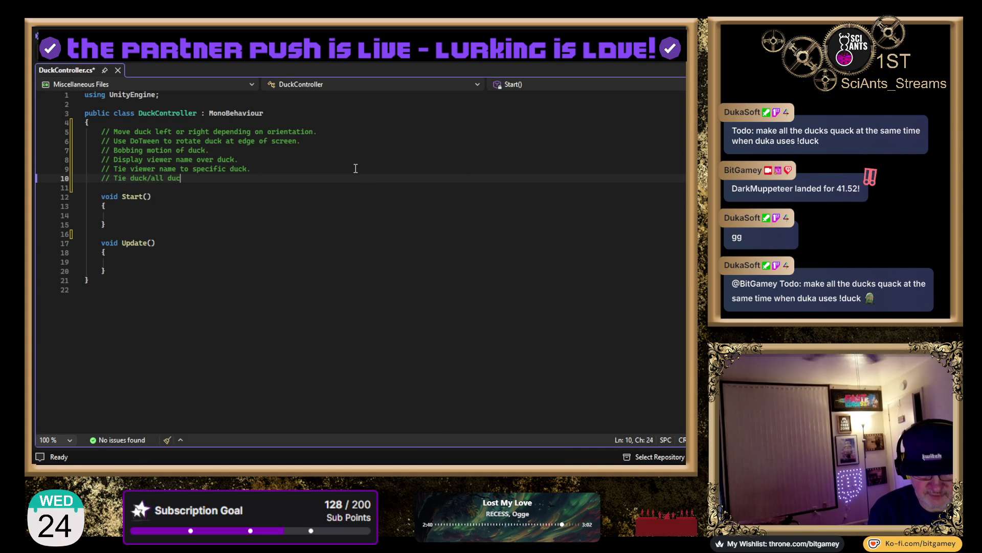
text(ic c)
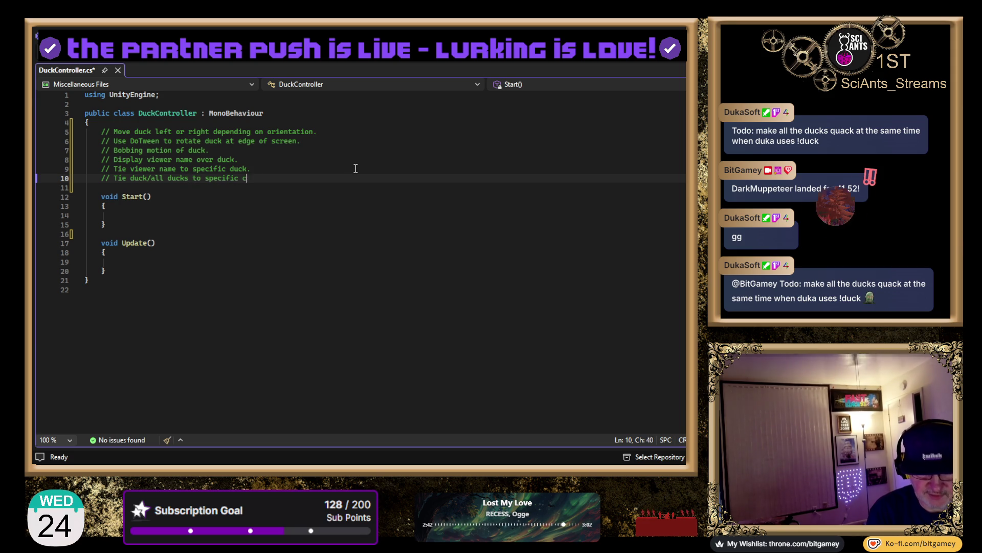
text(ommands)
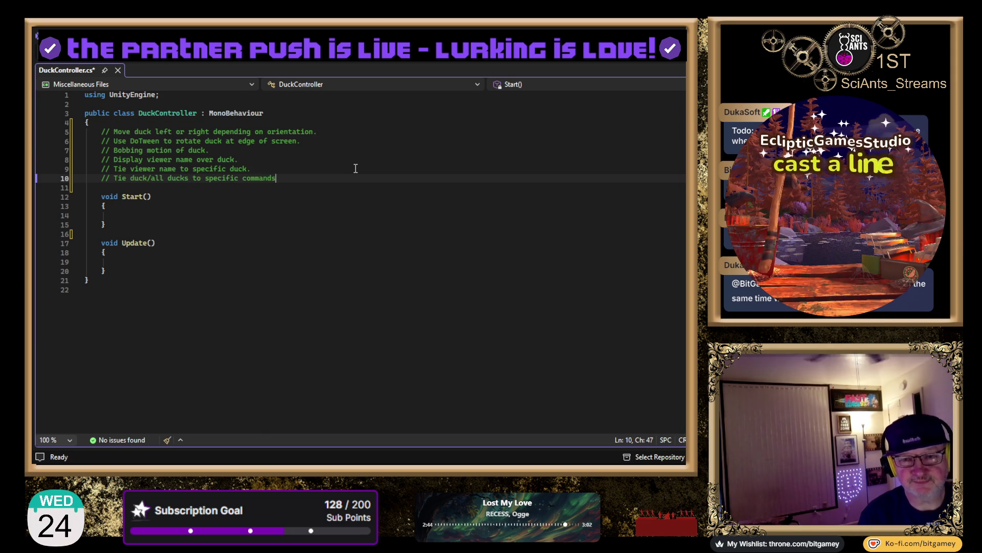